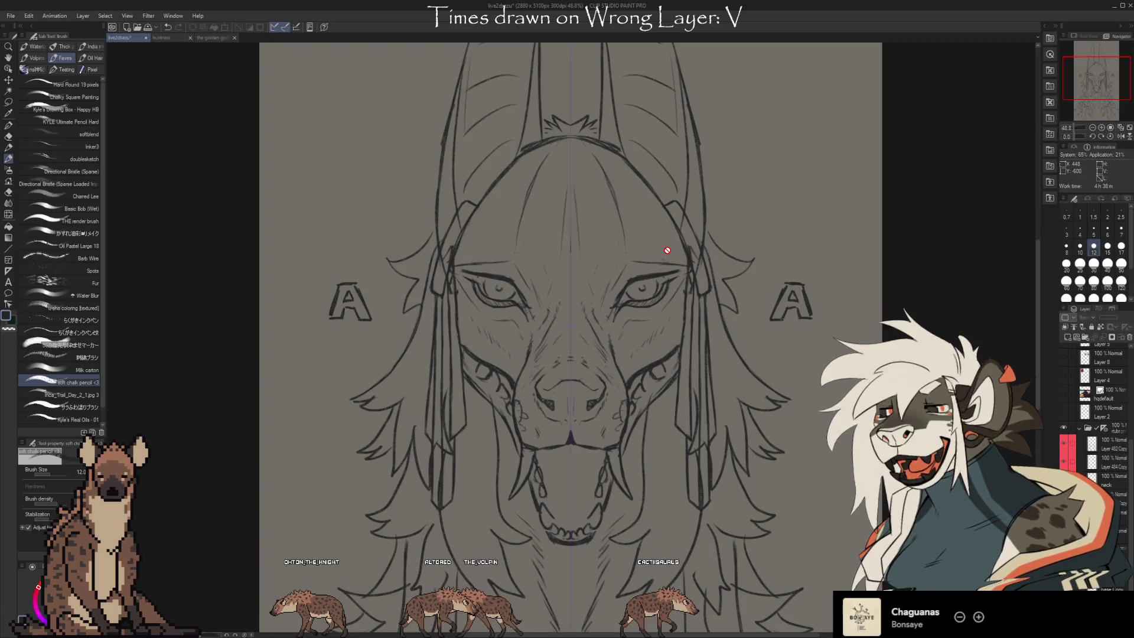
Step back through history to the closed-mouth jackal head with the red eye studies beside it.
key("ctrl+z")
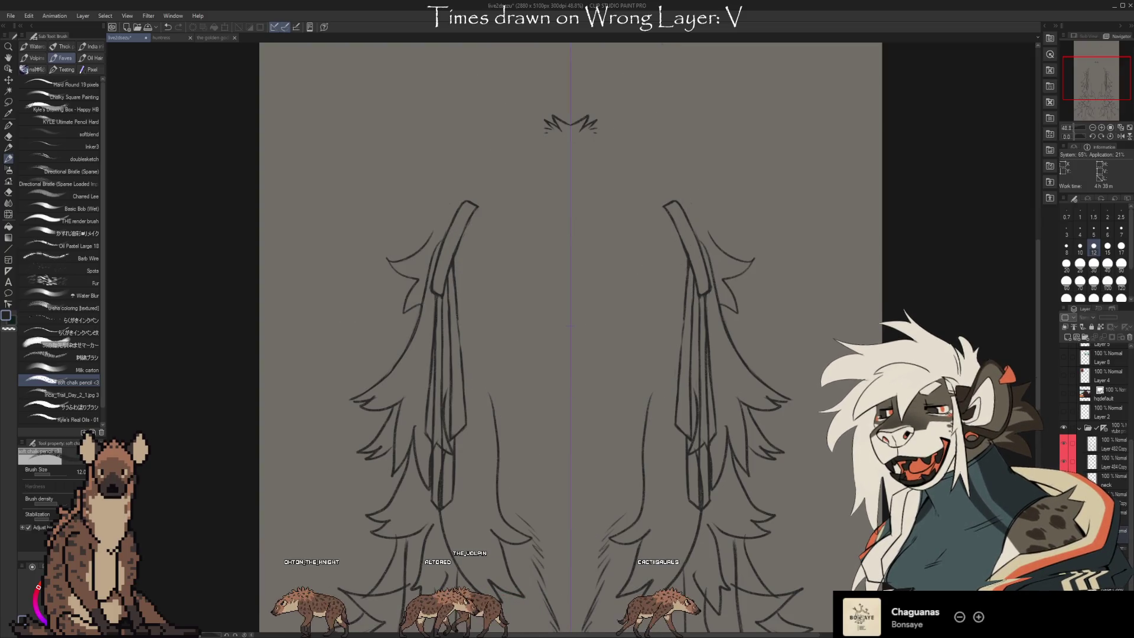
key("ctrl+y")
key("ctrl+y")
key("ctrl+z")
key("ctrl+y")
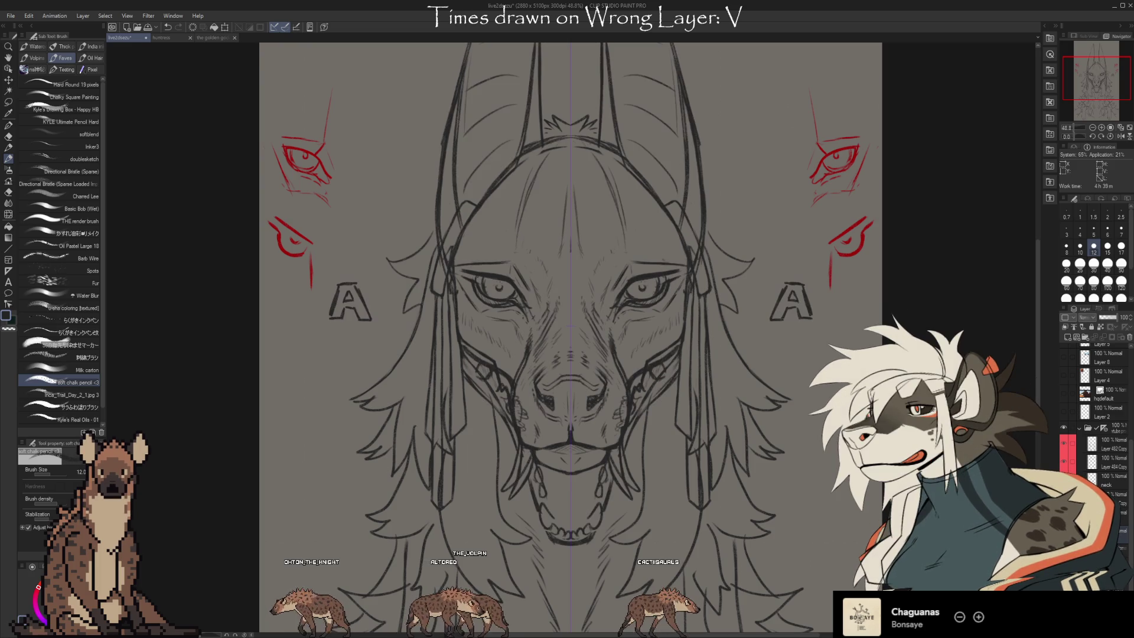
key("ctrl+z")
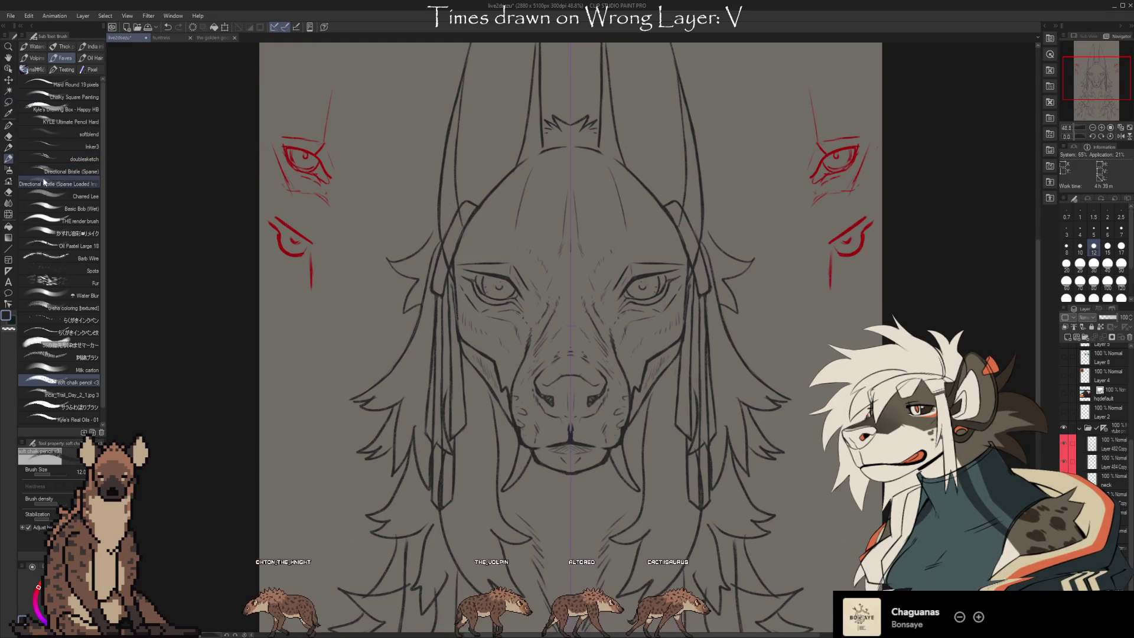
left_click(7, 103)
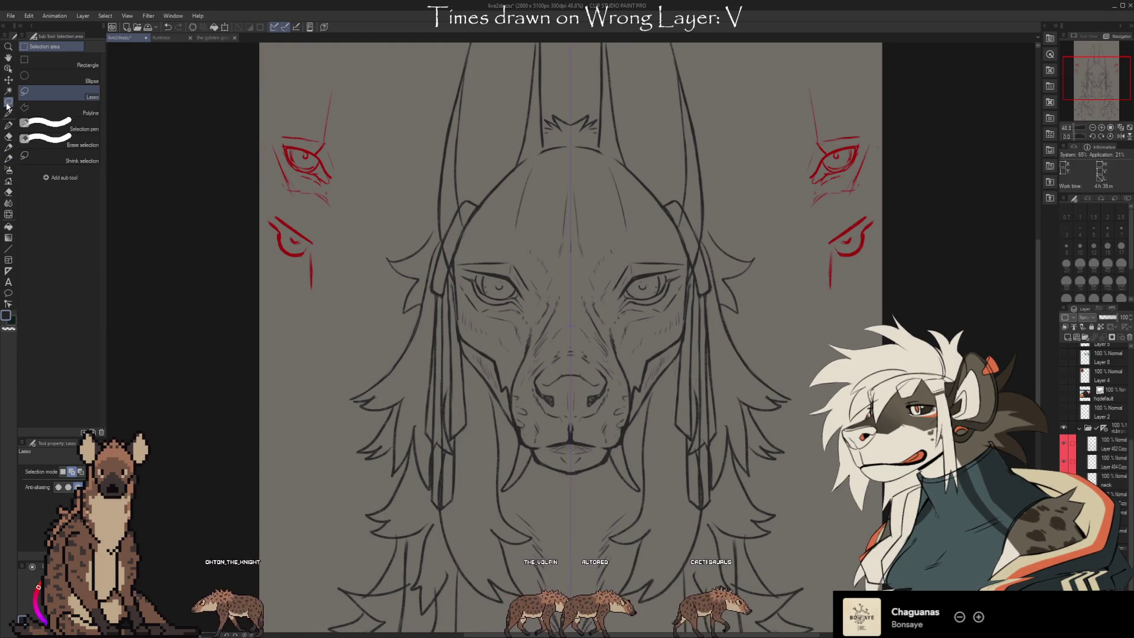
Lasso both eyes and the lines beneath them, then mesh-warp them into a refined shape.
left_click_drag(469, 293, 514, 307)
mouse_move(672, 293)
left_mouse_down()
mouse_move(612, 314)
mouse_move(617, 289)
mouse_move(657, 265)
mouse_move(679, 267)
mouse_move(673, 293)
mouse_move(608, 305)
left_mouse_up()
left_click(652, 329)
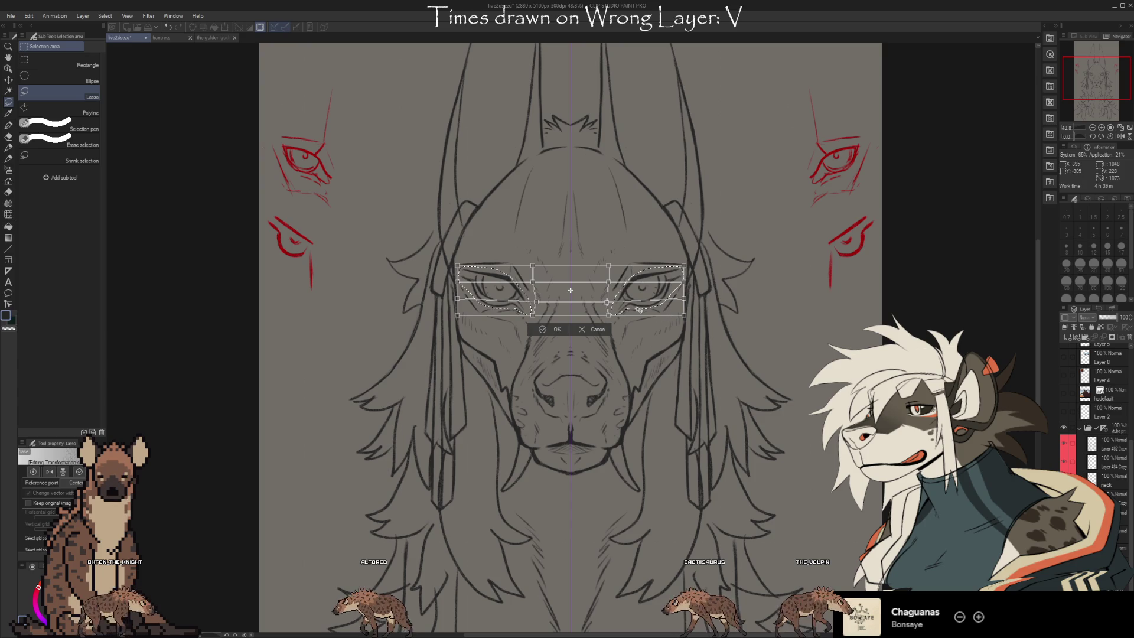
scroll(639, 309, "up", 5)
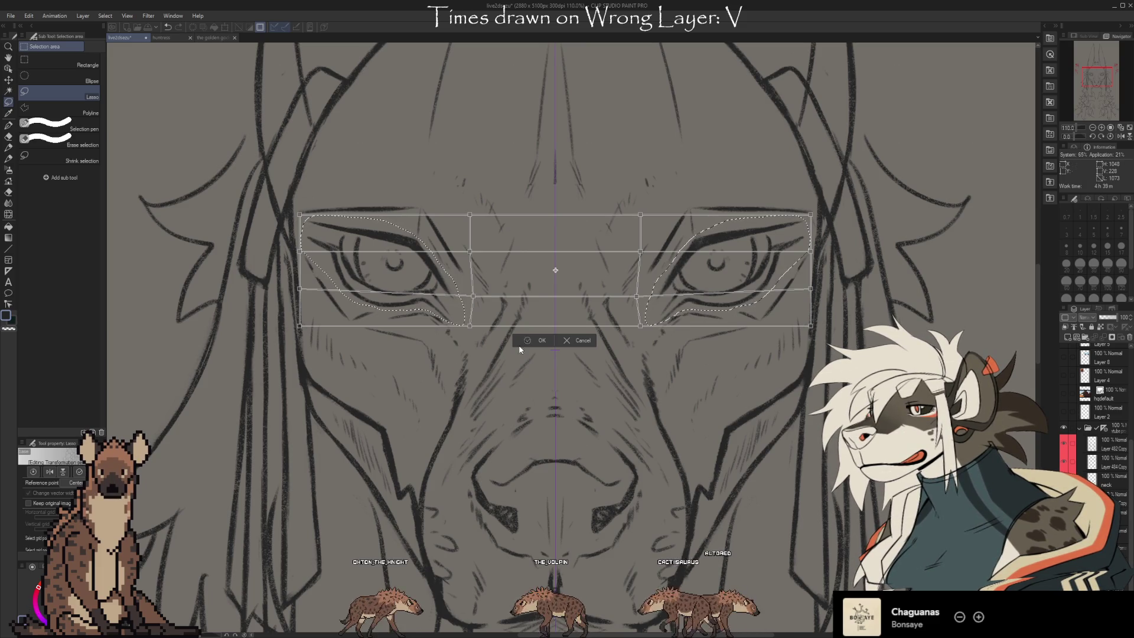
left_click(538, 340)
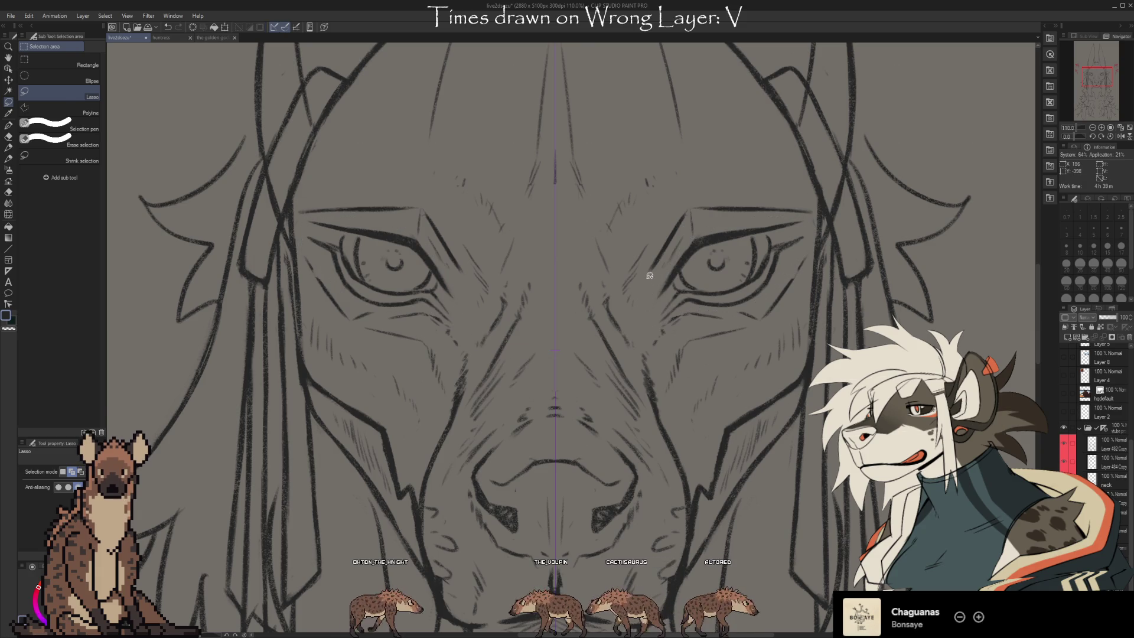
key("b")
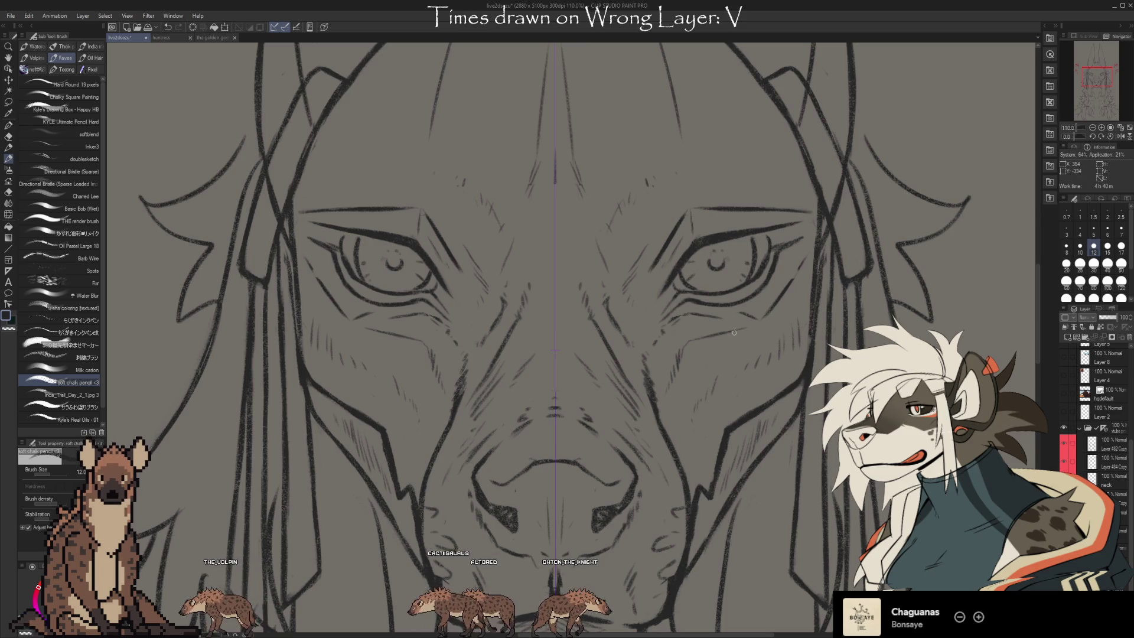
scroll(726, 330, "down", 5)
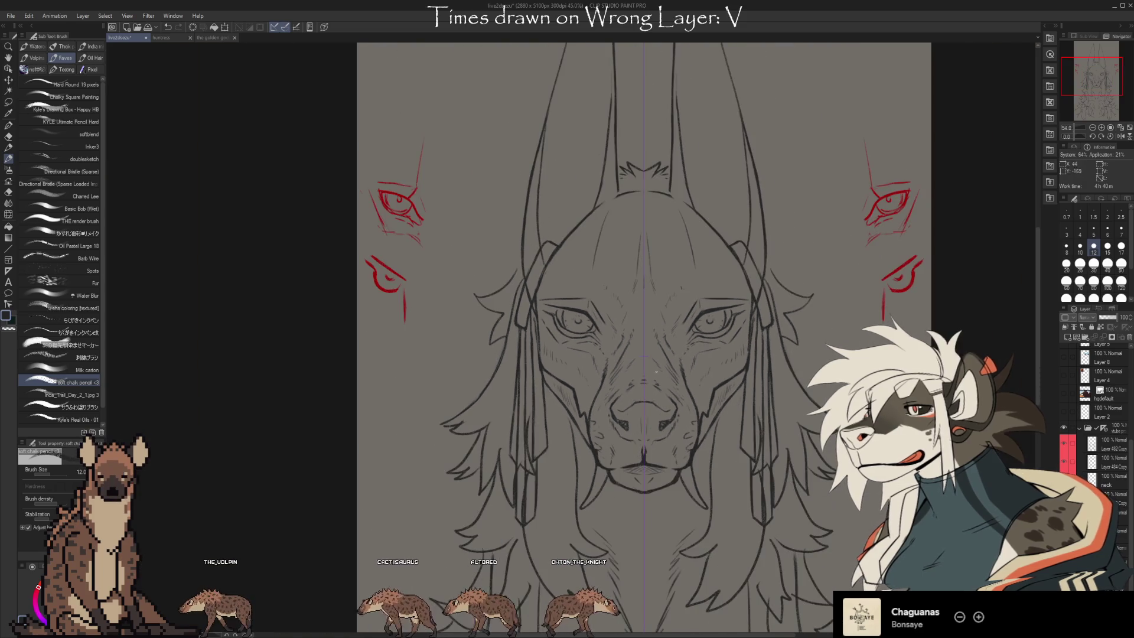
left_click_drag(731, 419, 714, 402)
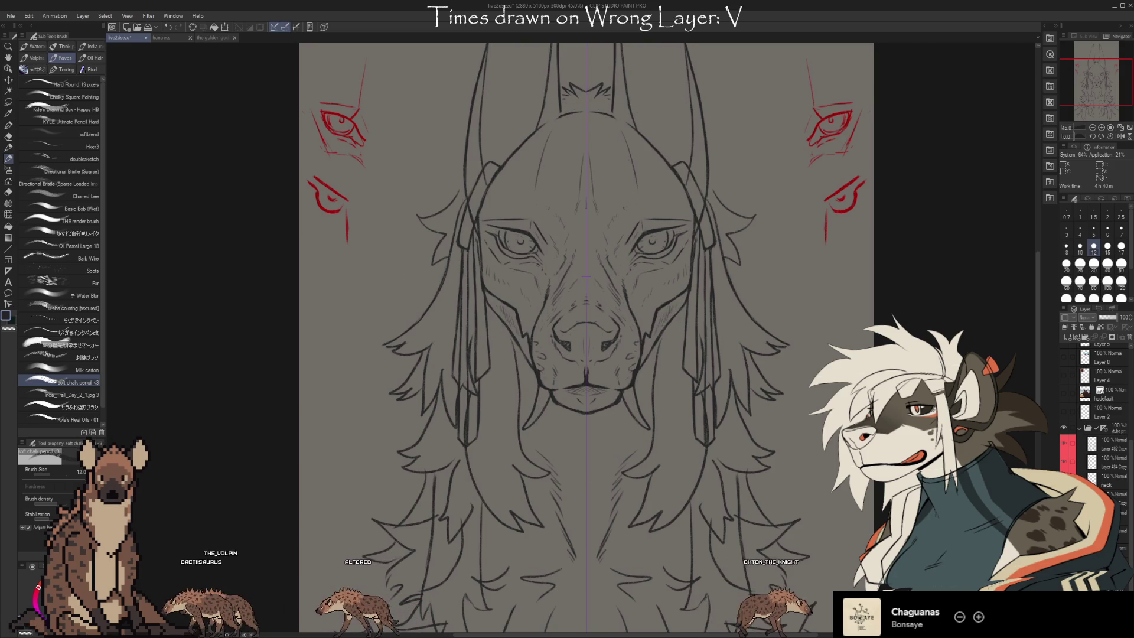
key("e")
Erase stray lines under the right eye with a size-10 kneaded eraser, then zoom out to 25%.
scroll(657, 234, "up", 4)
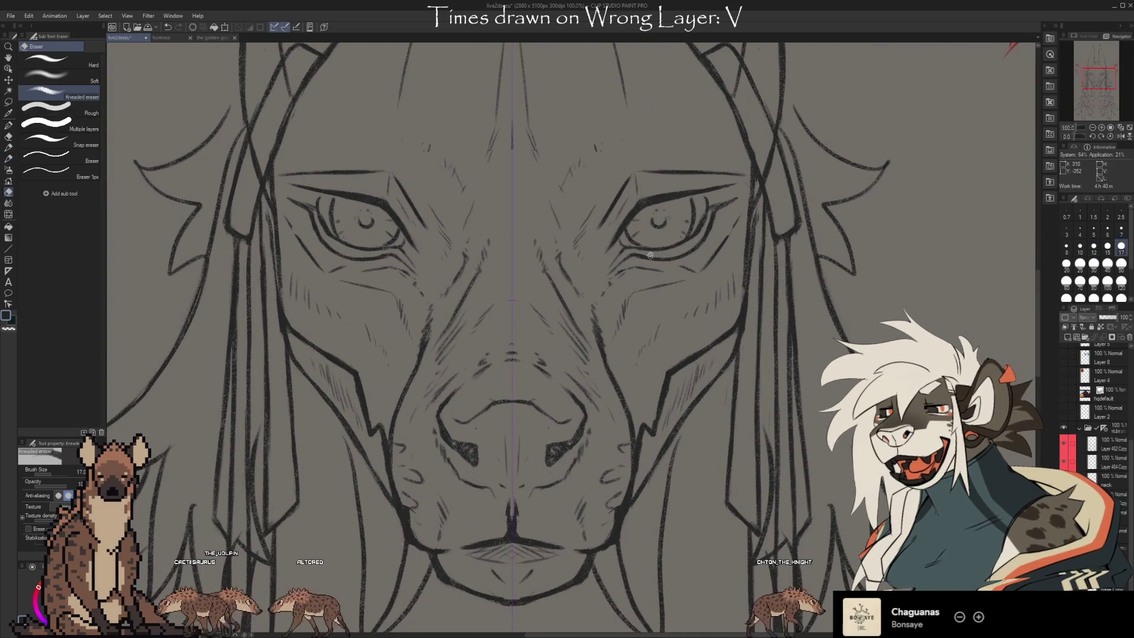
key("bracketleft")
key("bracketleft")
key("bracketleft")
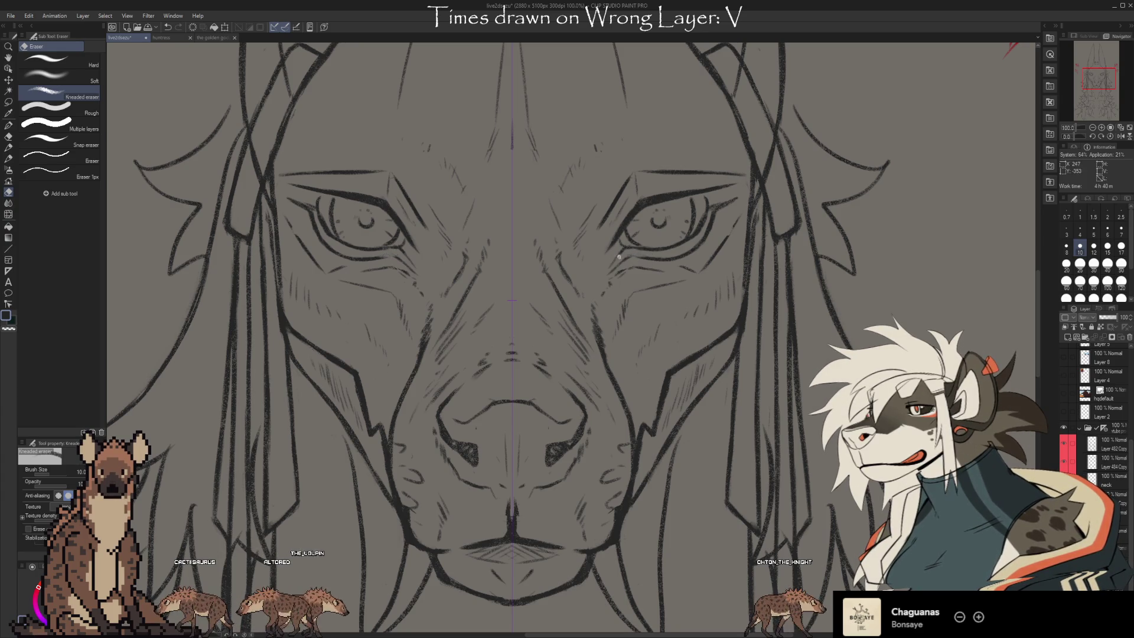
key("b")
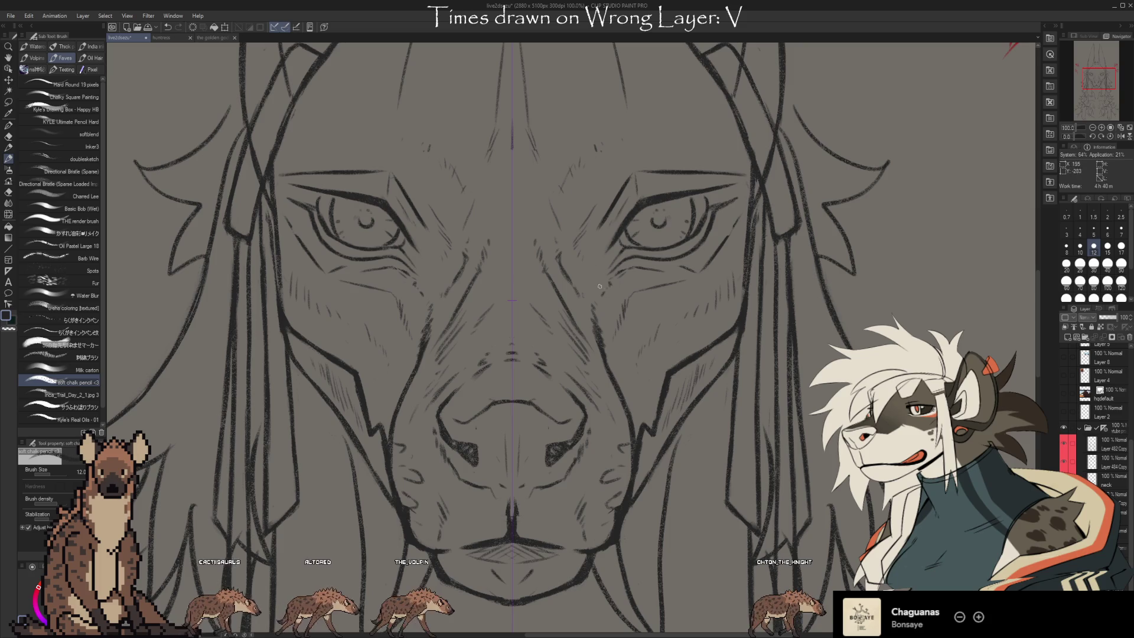
scroll(621, 328, "down", 5)
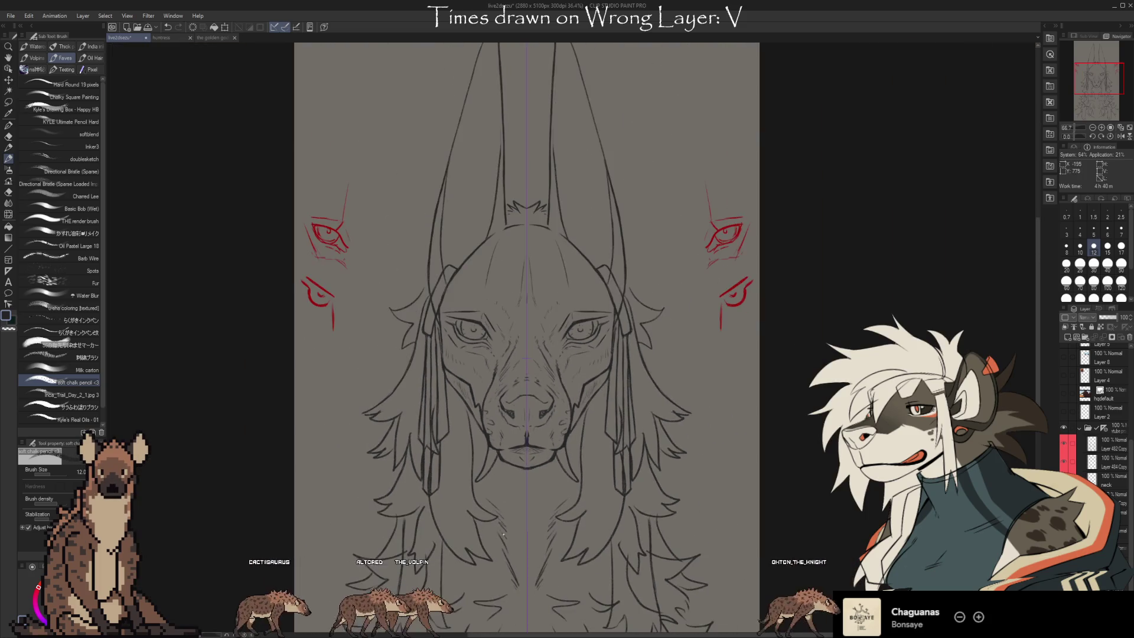
scroll(524, 502, "up", 3)
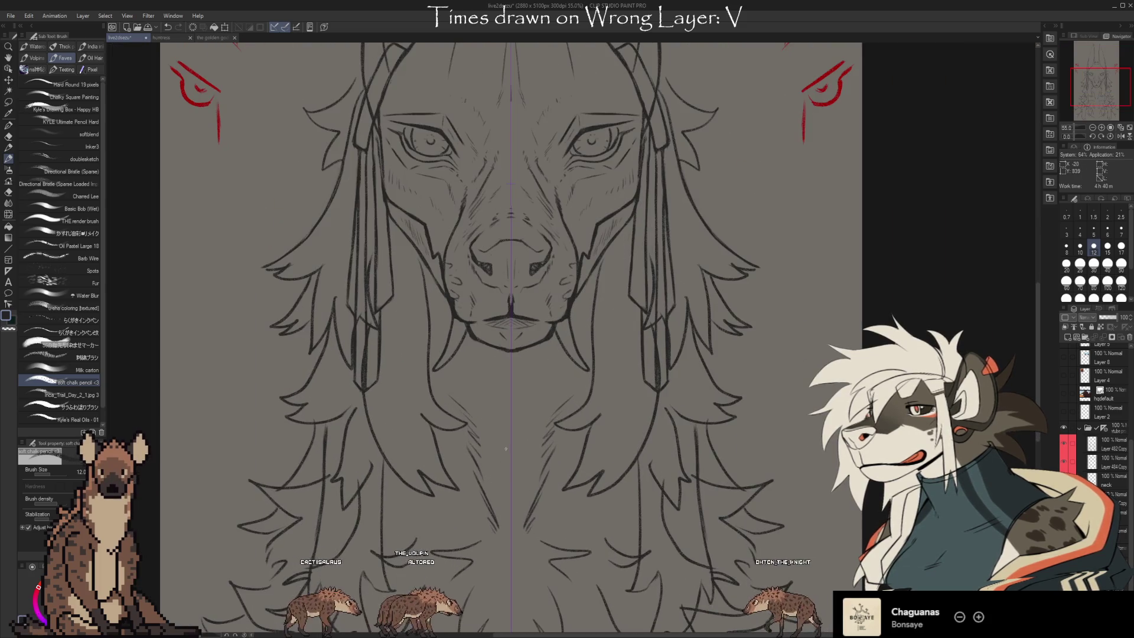
left_click_drag(497, 466, 494, 511)
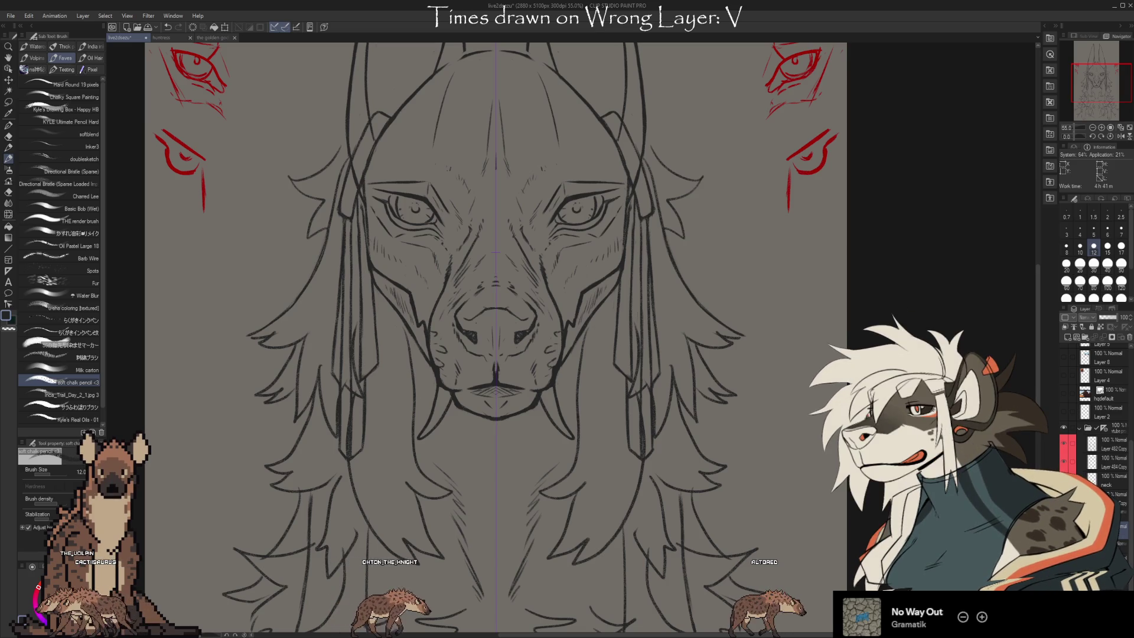
scroll(564, 440, "down", 3)
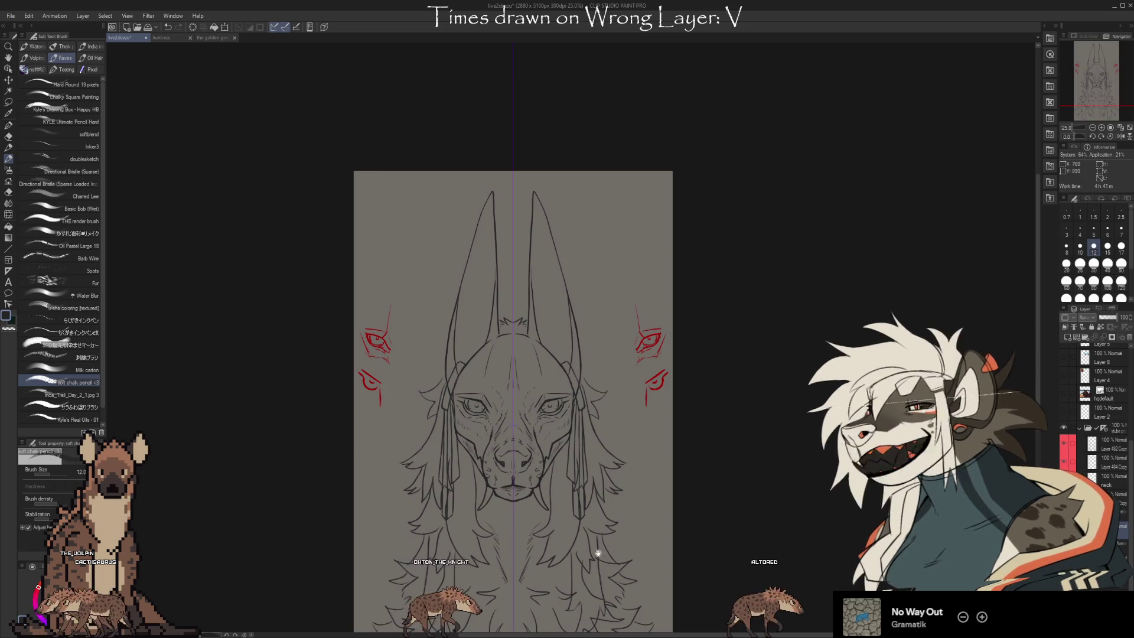
scroll(1132, 450, "up", 5)
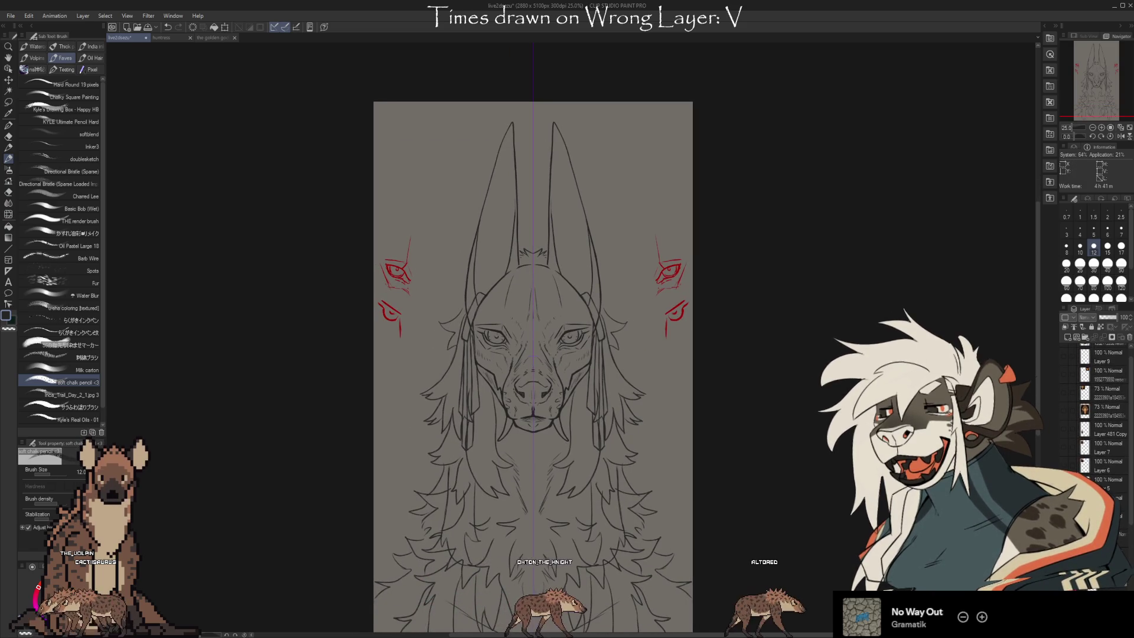
Show the three fanged mask reference photos and move the front-view photo to the canvas top-right.
left_click(1066, 467)
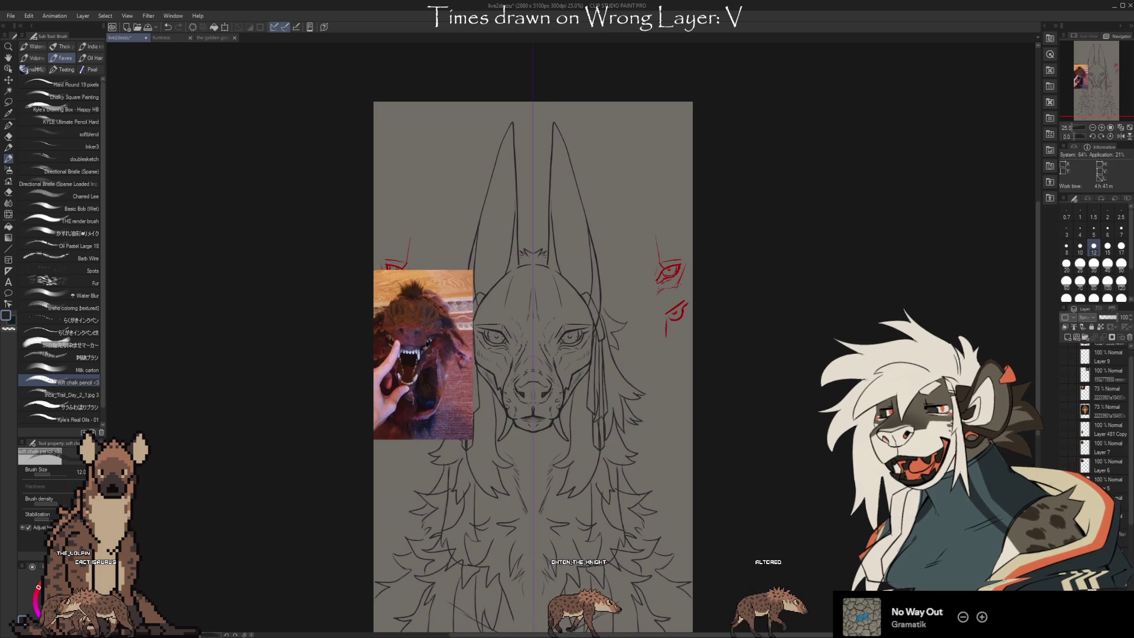
left_click(1067, 466)
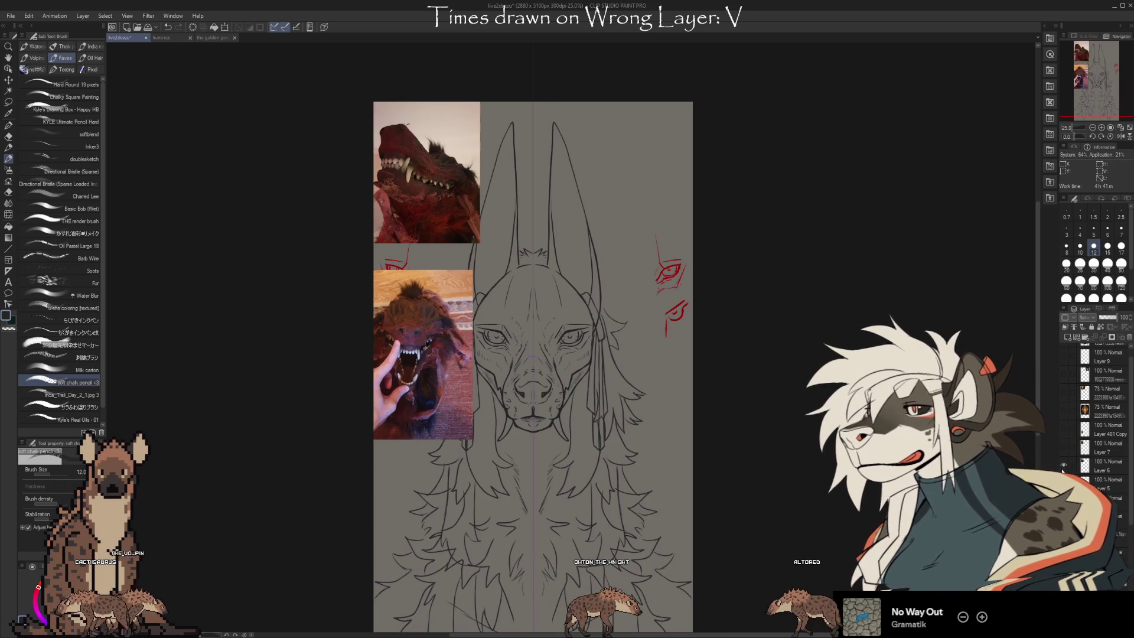
left_click(1065, 449)
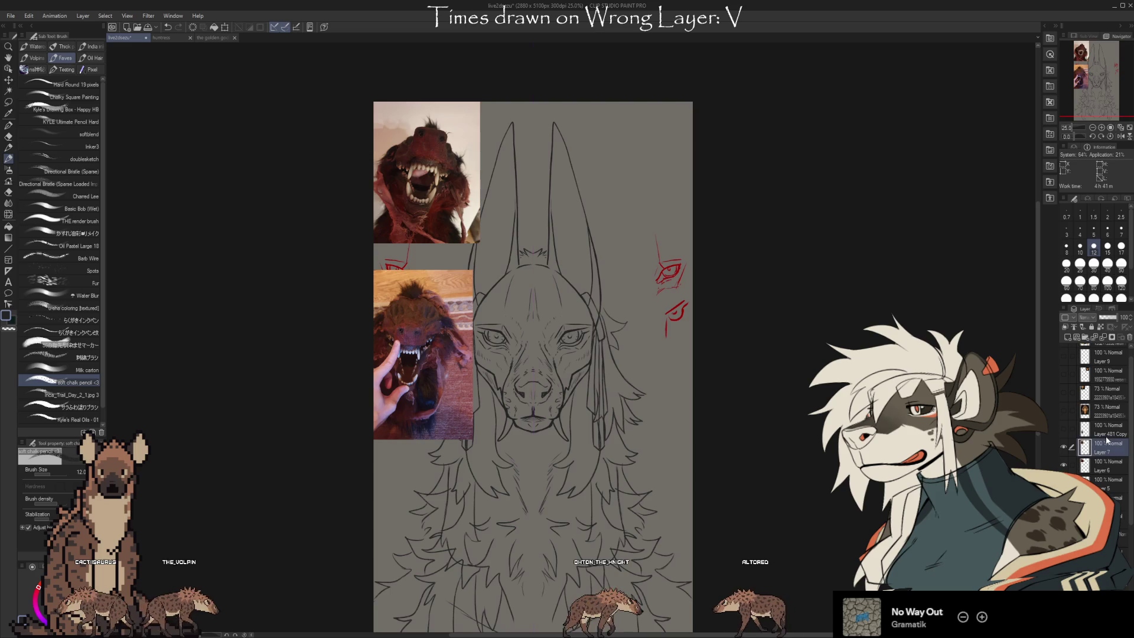
key("ctrl+t")
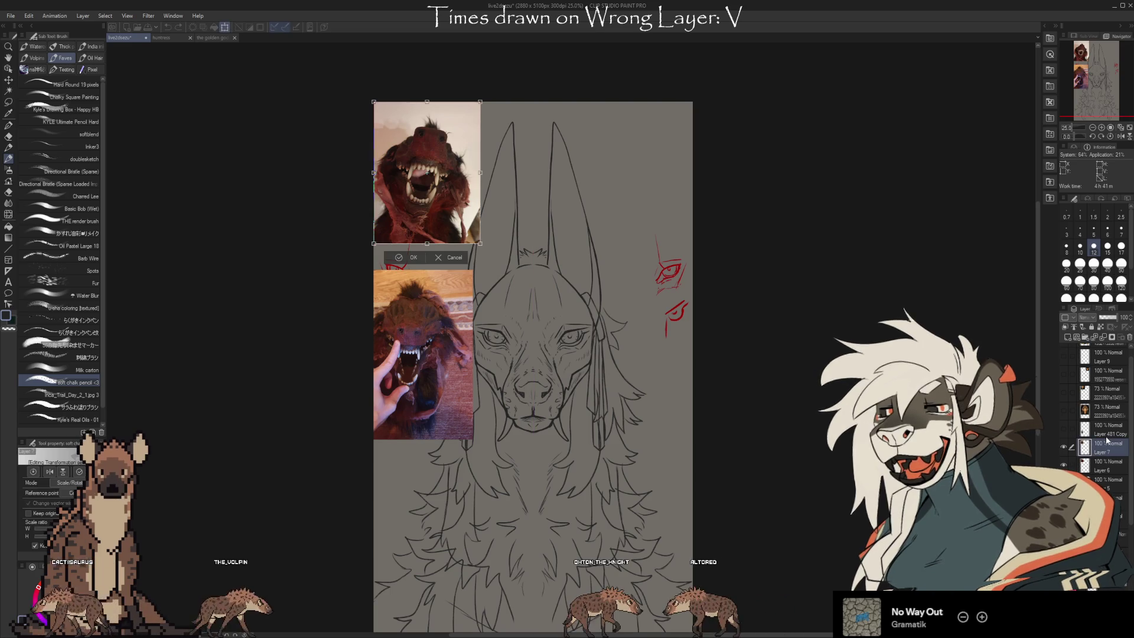
left_click_drag(581, 200, 674, 208)
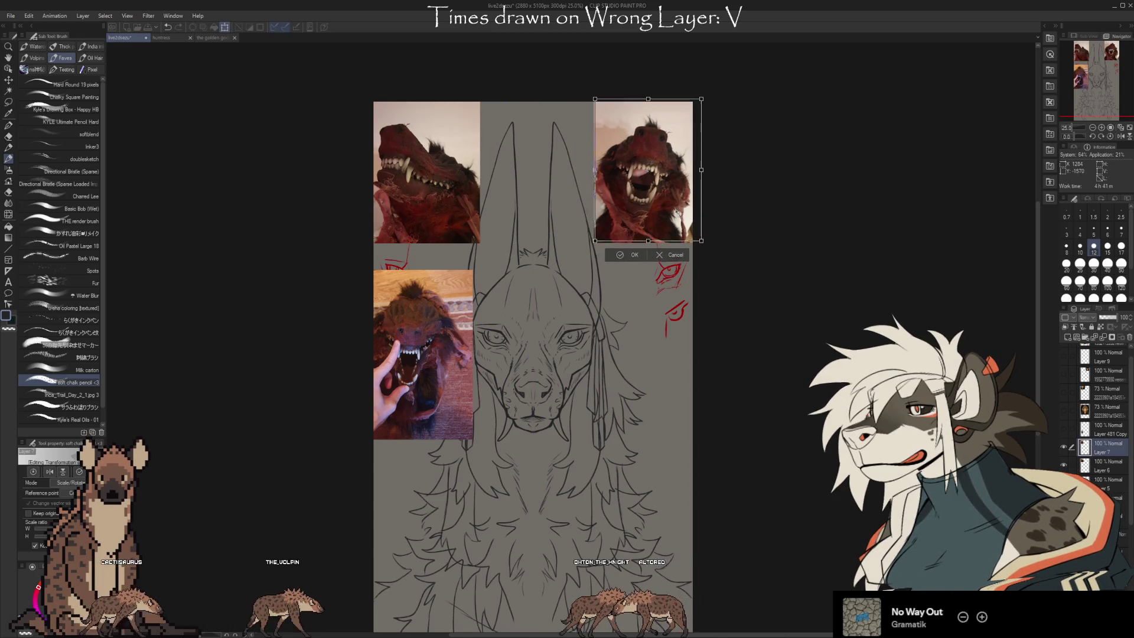
left_click(635, 254)
Zoom to about 55% on the head so the open-mouth photo sits beside it.
scroll(666, 349, "up", 3)
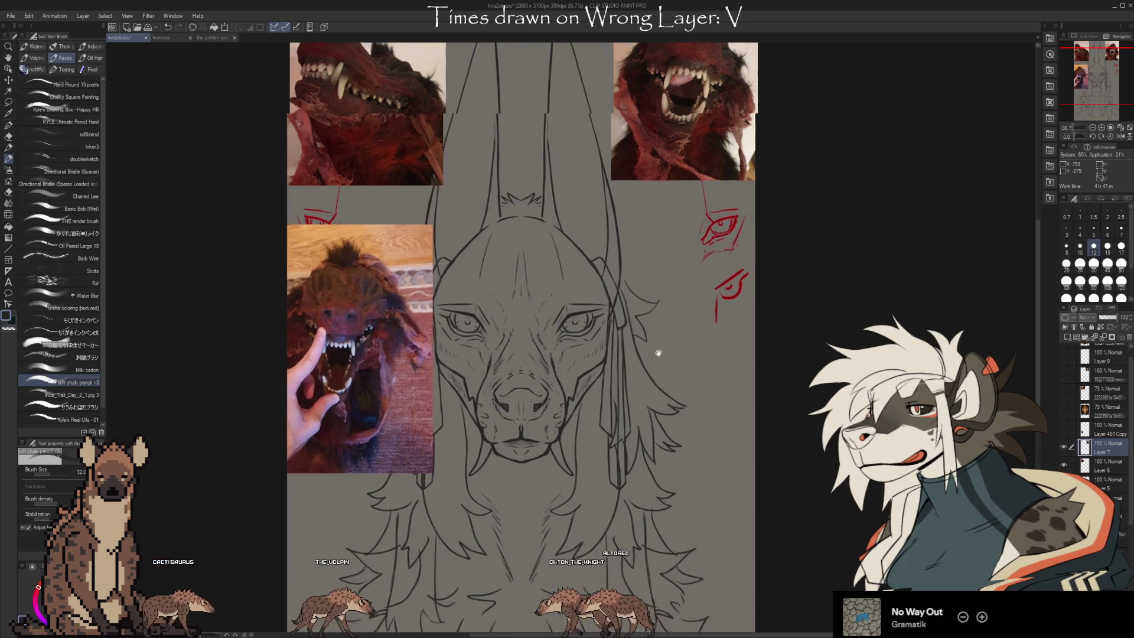
left_click_drag(684, 405, 672, 415)
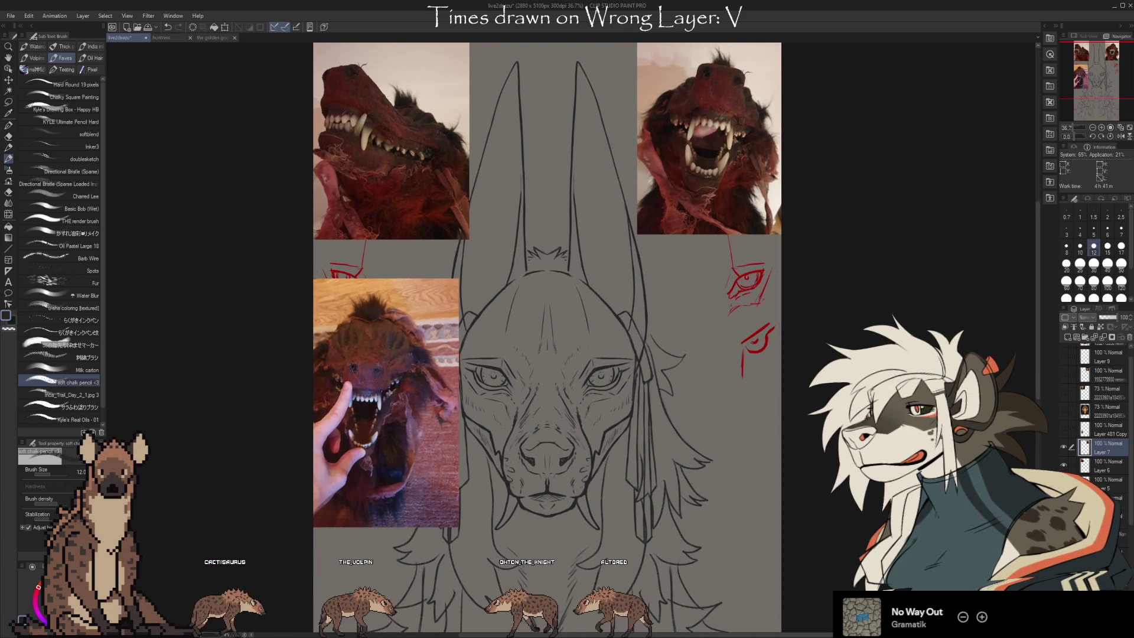
mouse_move(859, 533)
left_mouse_down()
mouse_move(874, 507)
mouse_move(836, 503)
left_mouse_up()
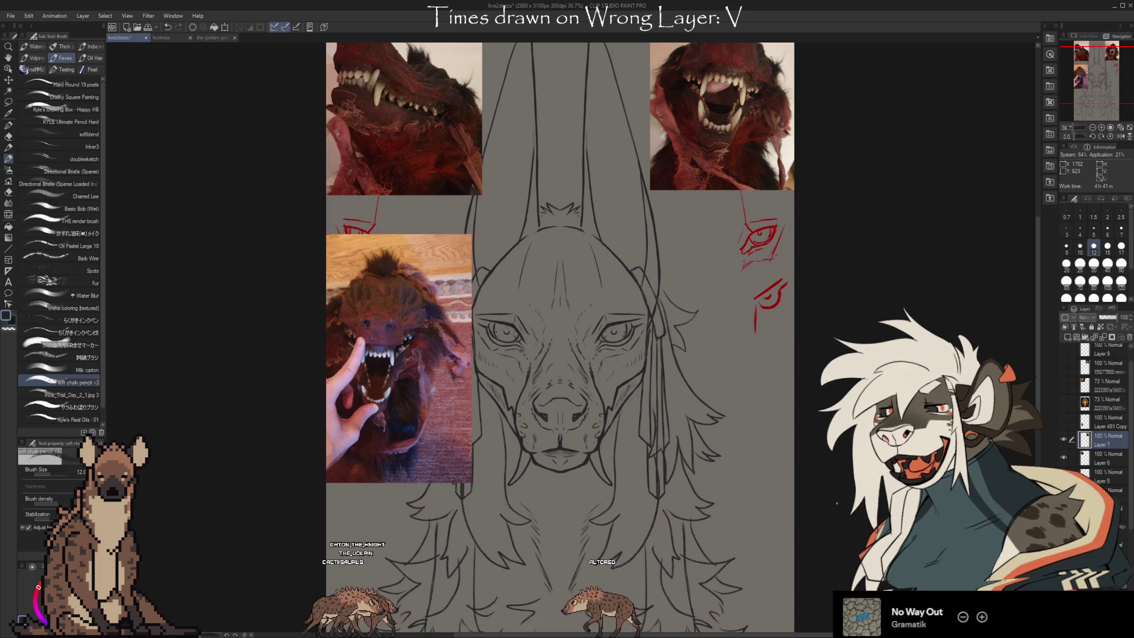
scroll(554, 369, "up", 2)
scroll(777, 442, "down", 2)
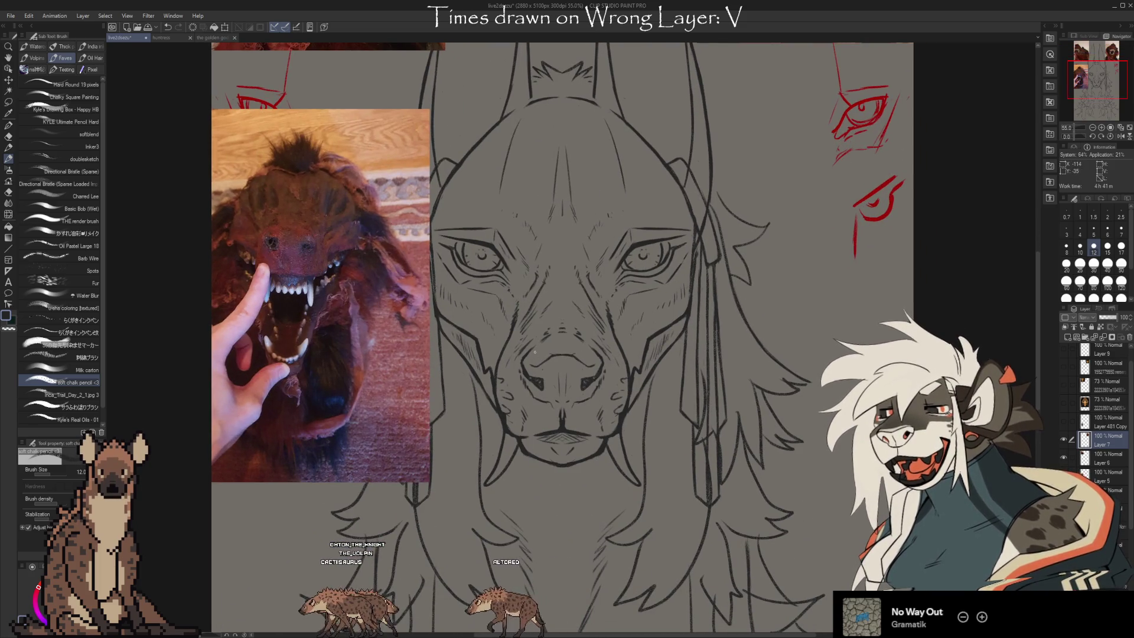
left_click_drag(1130, 518, 1129, 537)
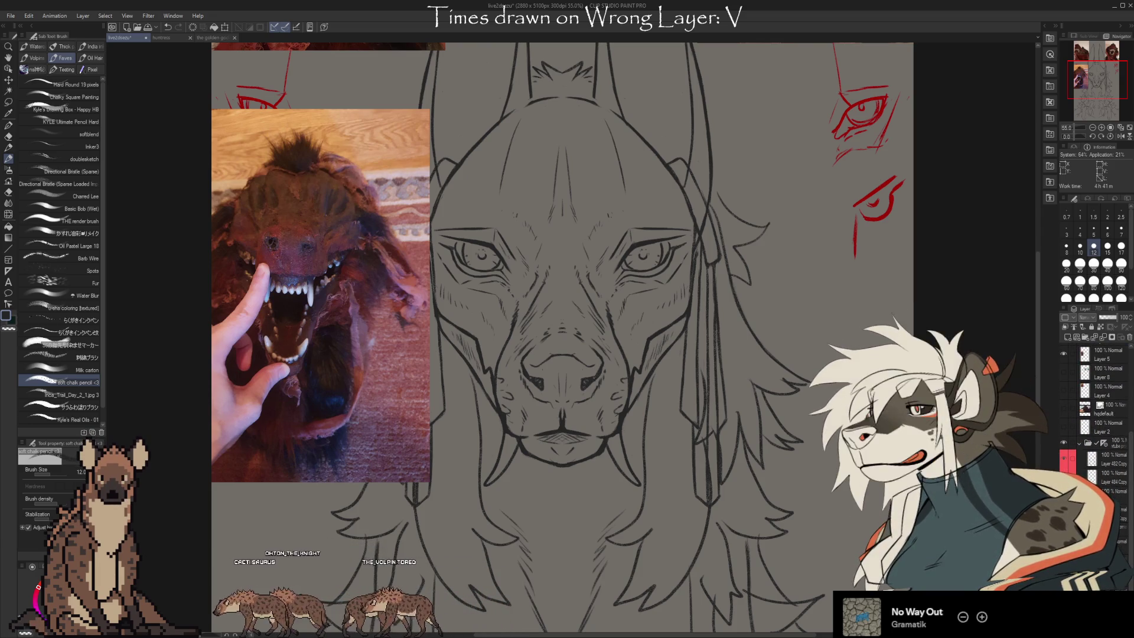
left_click(1064, 391)
key("ctrl+z")
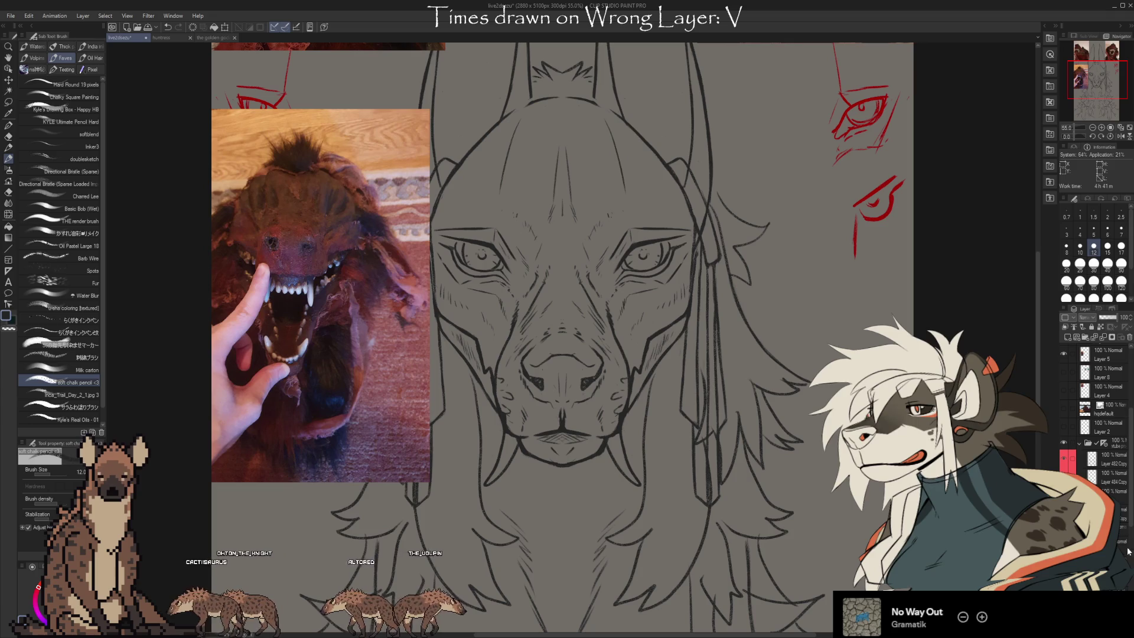
scroll(1130, 519, "down", 5)
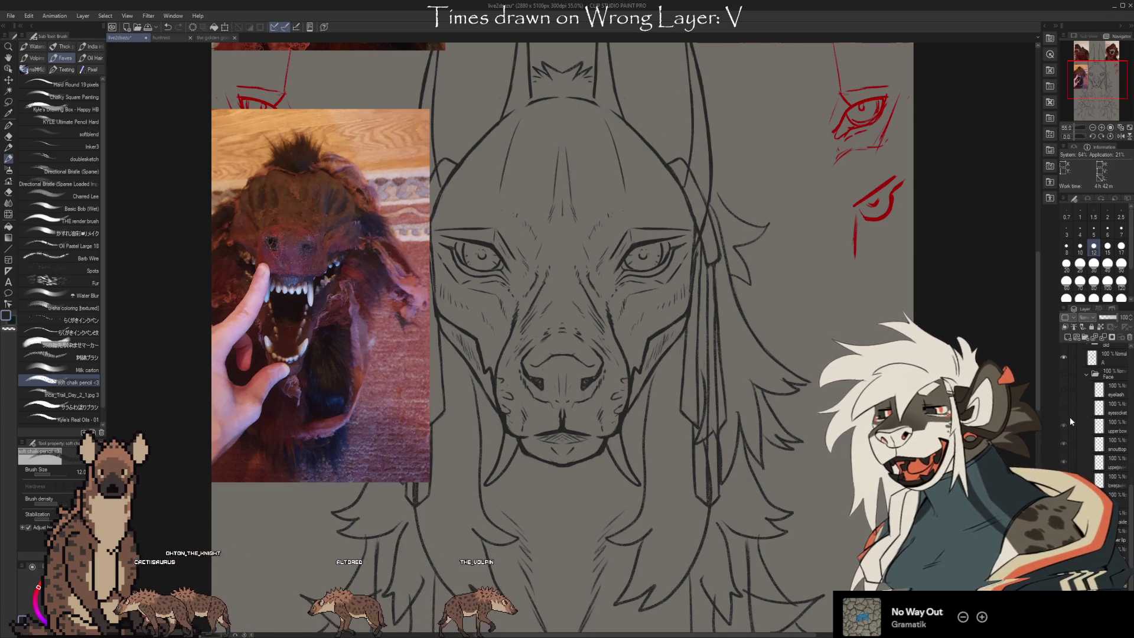
left_click(1064, 372)
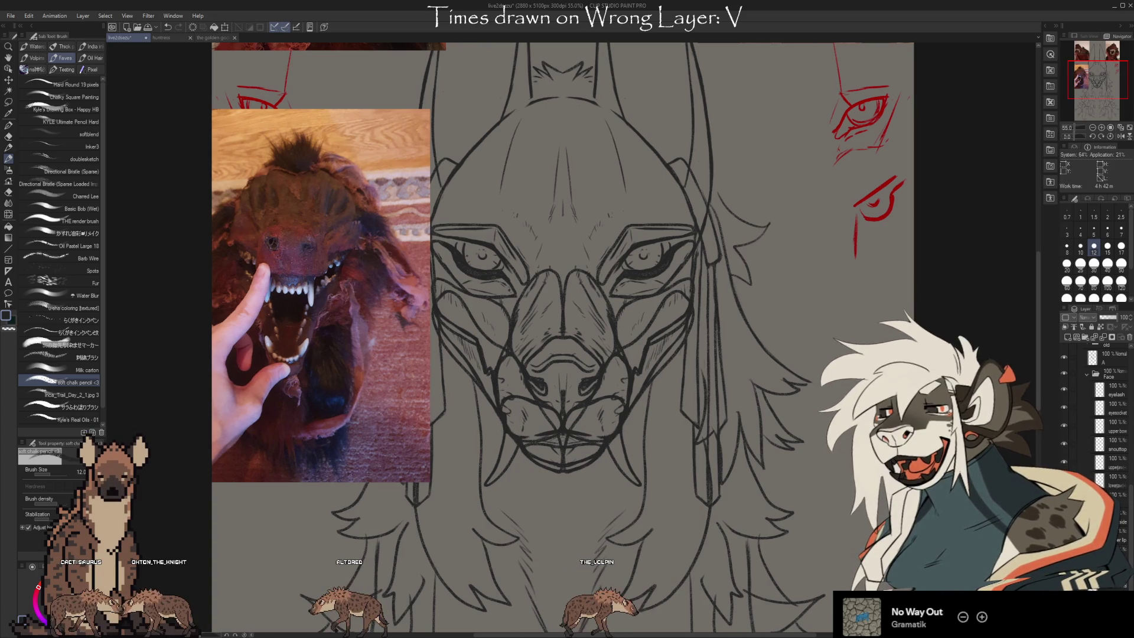
scroll(1091, 473, "up", 4)
left_click(1064, 473)
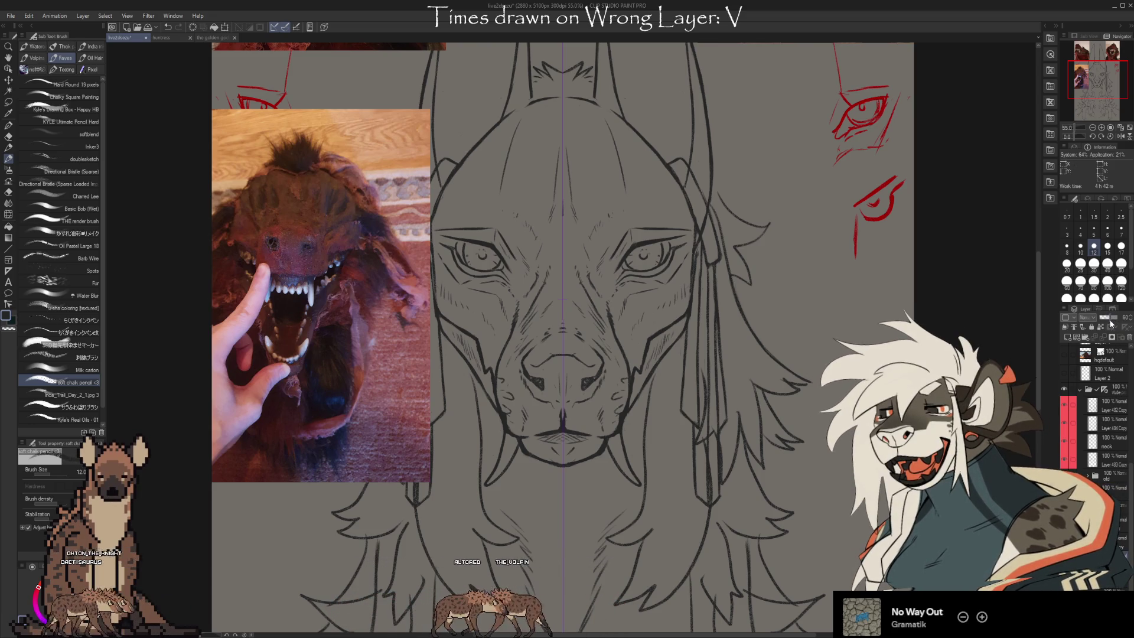
Set the linework layer to 50% opacity and erase old muzzle lines with a size 25, then 17 kneaded eraser.
left_click(1110, 318)
left_click(1108, 318)
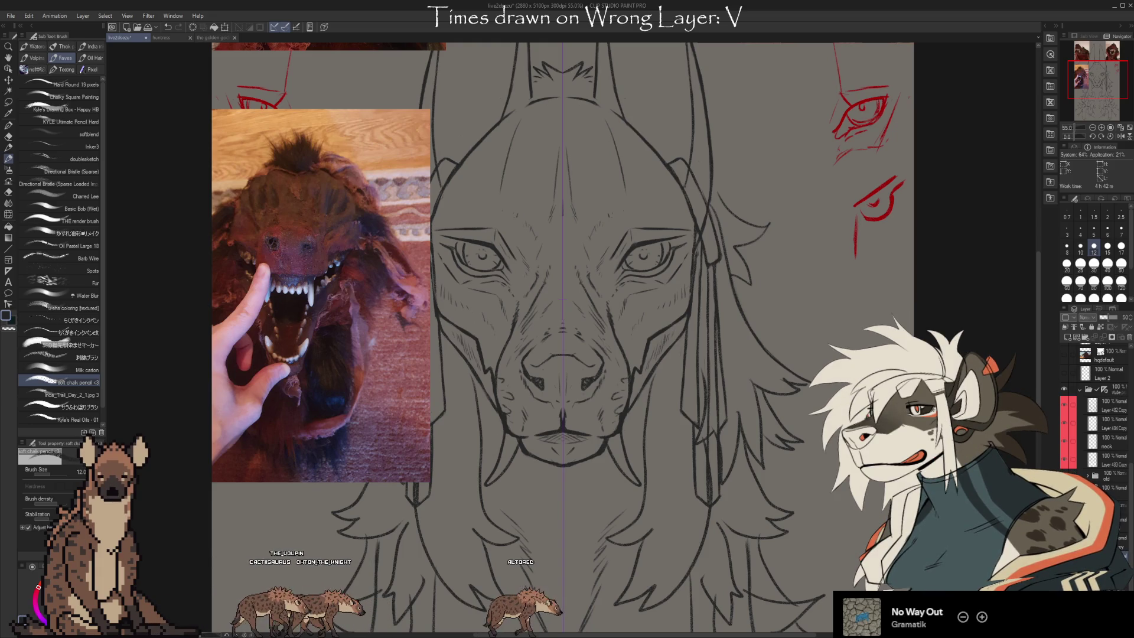
key("e")
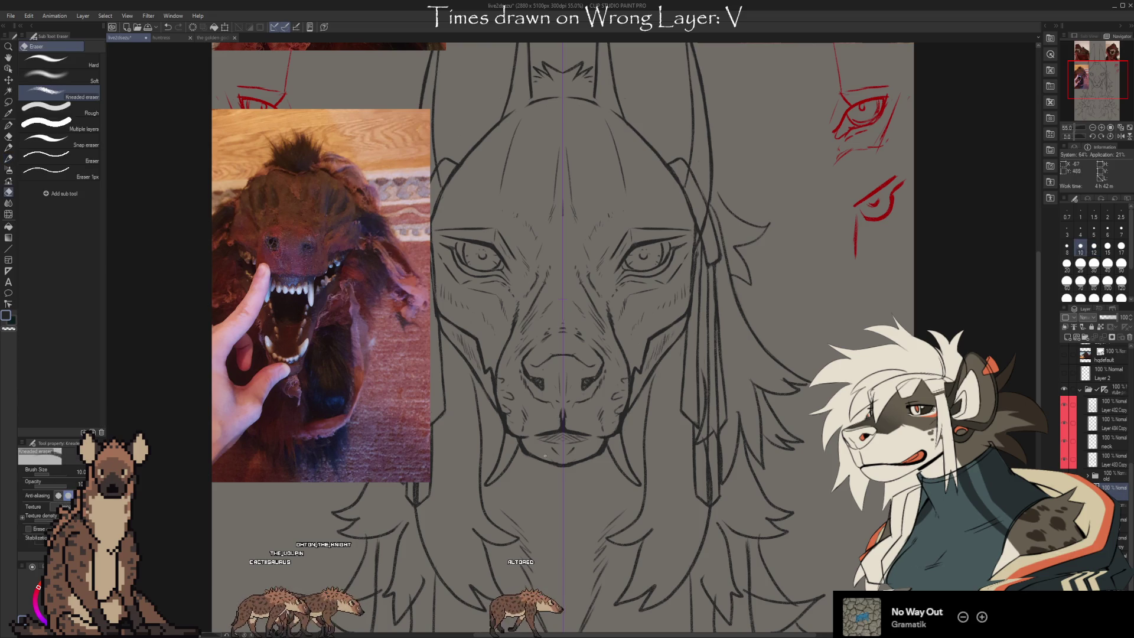
key("bracketright")
key("bracketright")
key("bracketright")
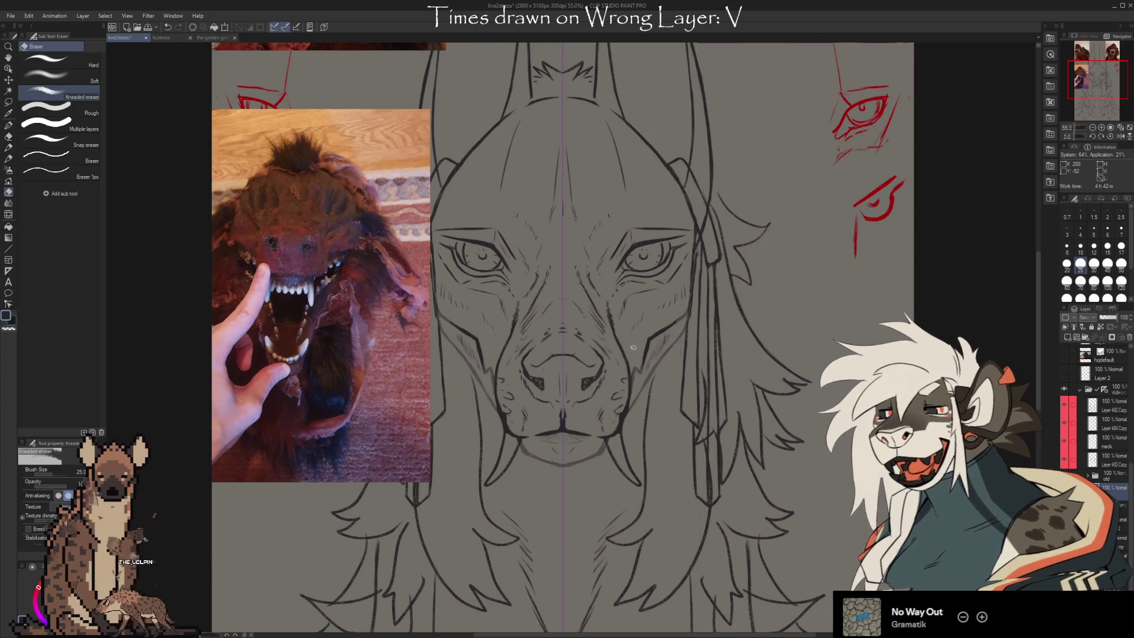
key("bracketleft")
key("bracketleft")
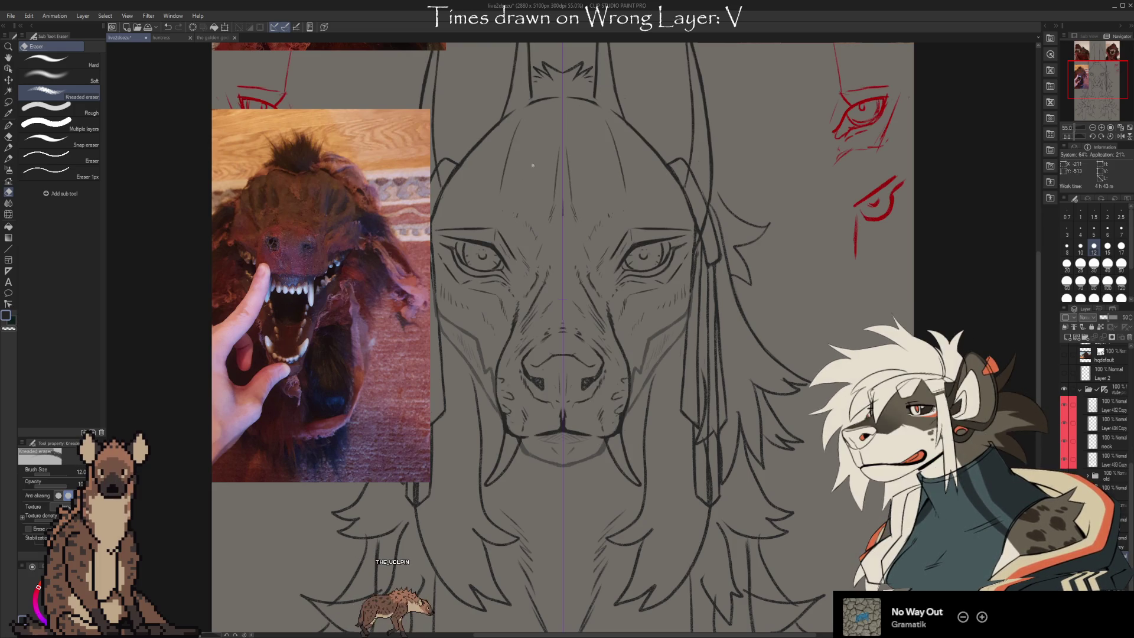
mouse_move(567, 331)
left_mouse_down()
mouse_move(633, 305)
mouse_move(609, 305)
left_mouse_up()
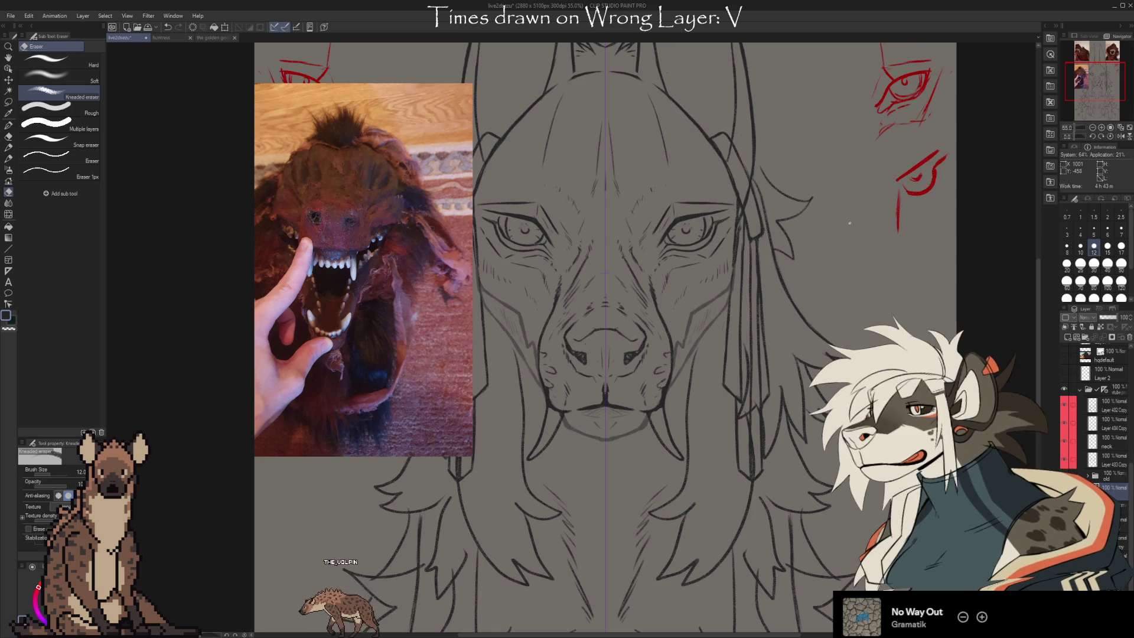
scroll(725, 508, "down", 2)
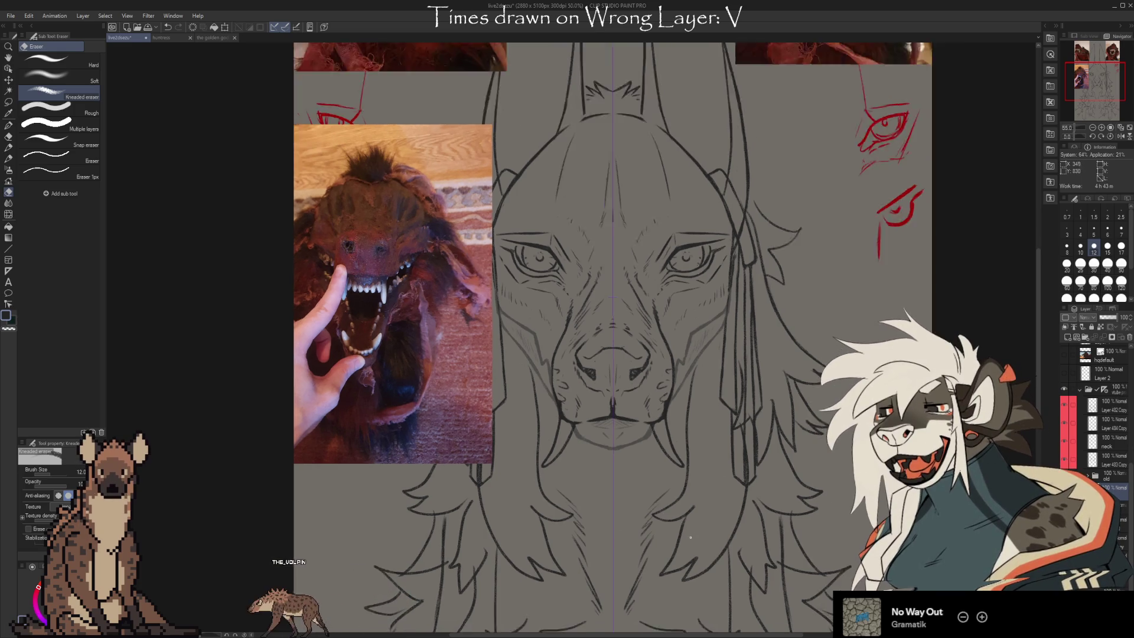
Sketch the open mouth and long hanging tongue with the soft chalk pencil at size 17.
left_click_drag(774, 577, 734, 526)
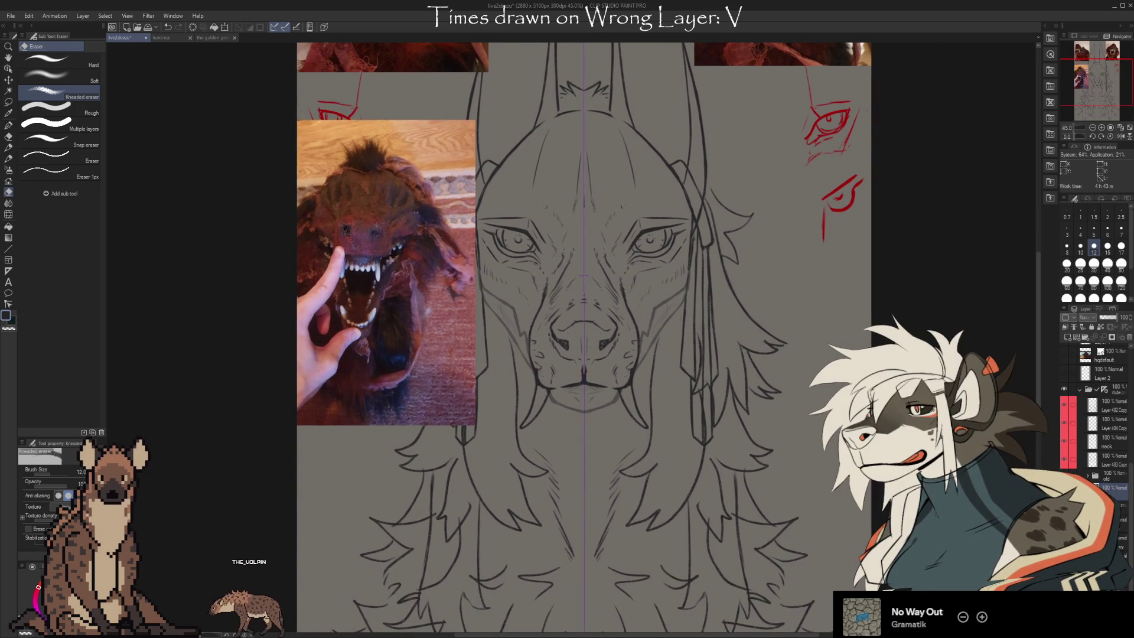
left_click(1066, 262)
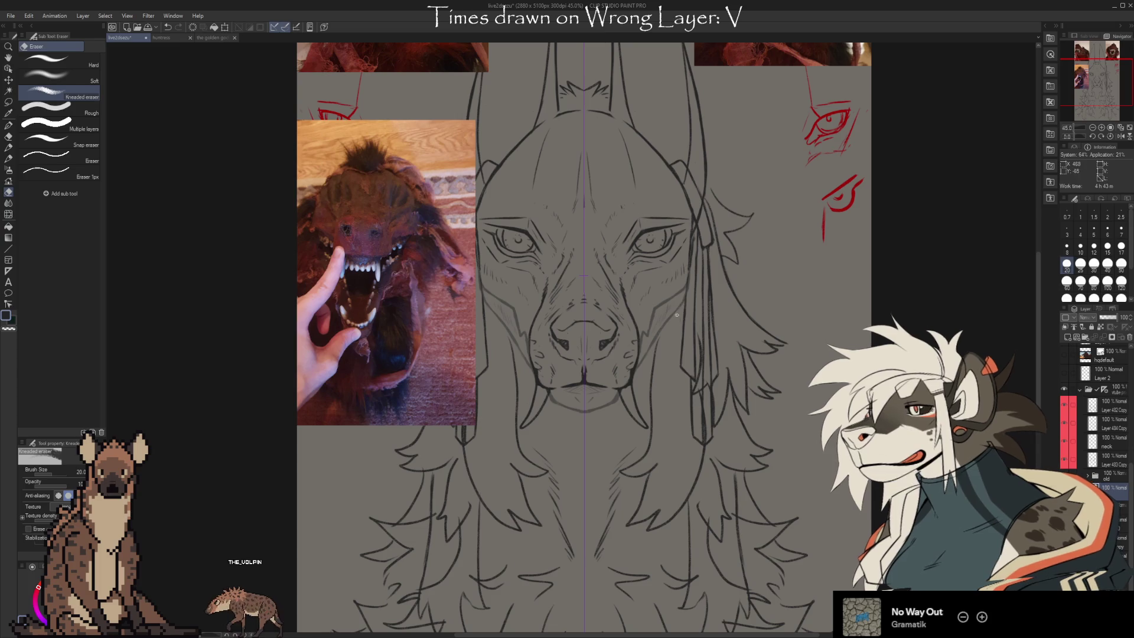
key("b")
key("bracketright")
key("bracketright")
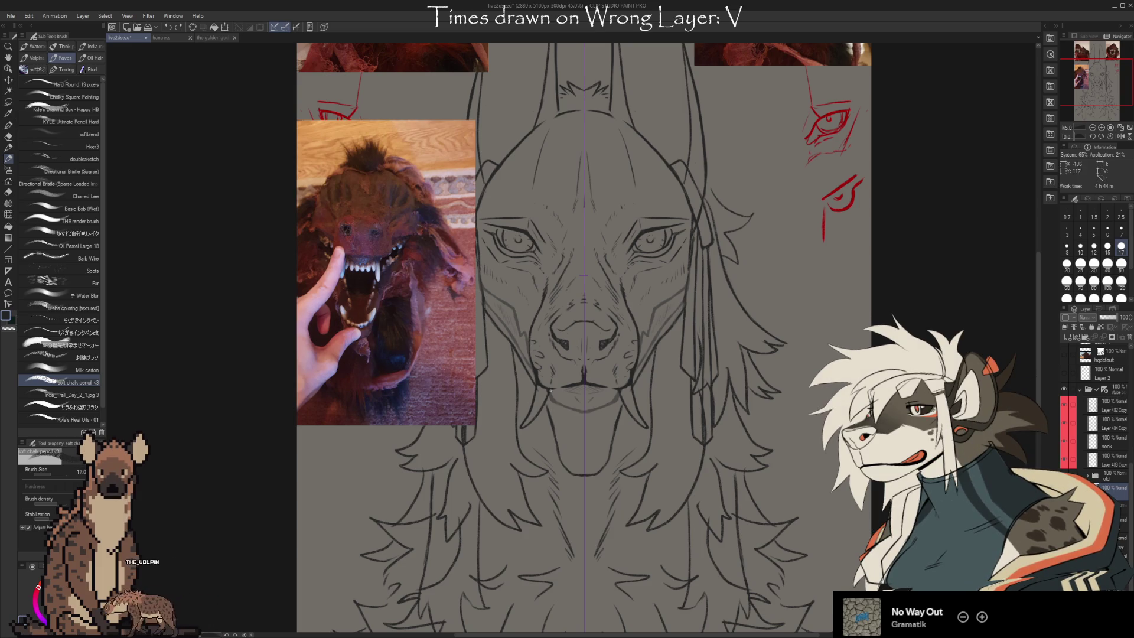
key("e")
key("b")
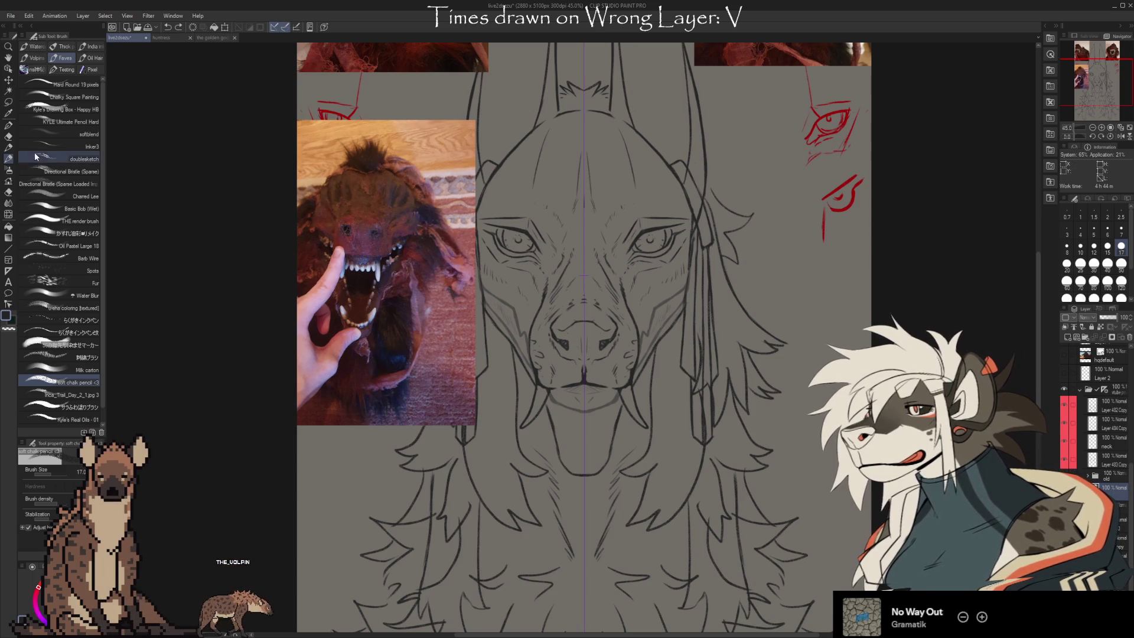
Lasso the tongue and scale it longer and slightly wider.
key("m")
mouse_move(608, 471)
left_mouse_down()
mouse_move(624, 414)
mouse_move(546, 413)
mouse_move(561, 472)
left_mouse_up()
mouse_move(601, 395)
left_mouse_down()
mouse_move(584, 402)
mouse_move(585, 481)
left_mouse_up()
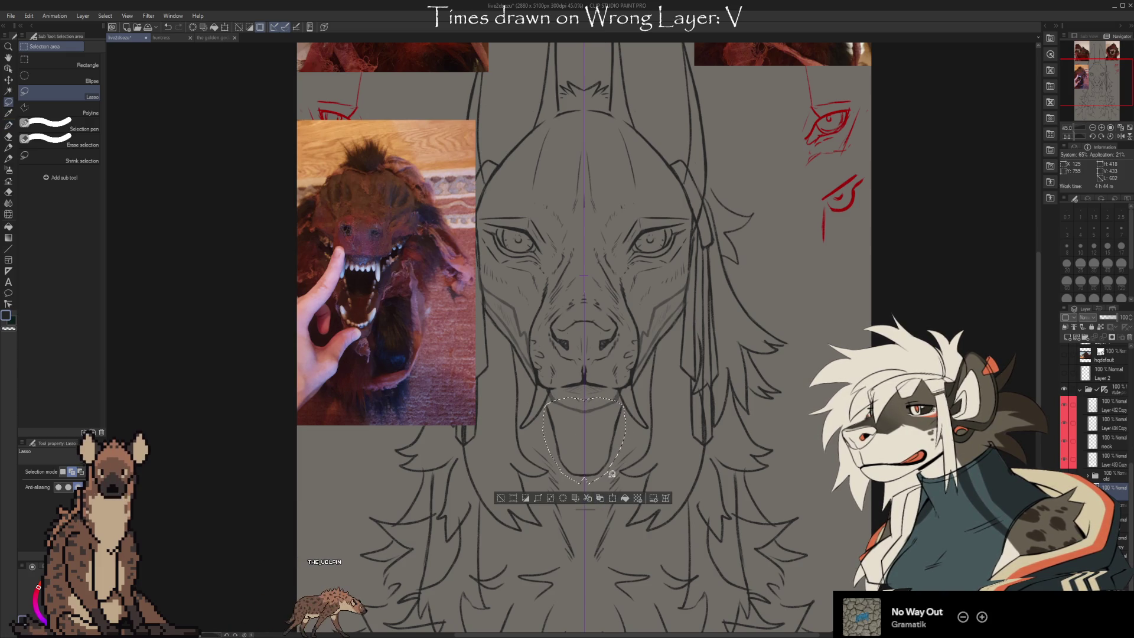
key("ctrl+t")
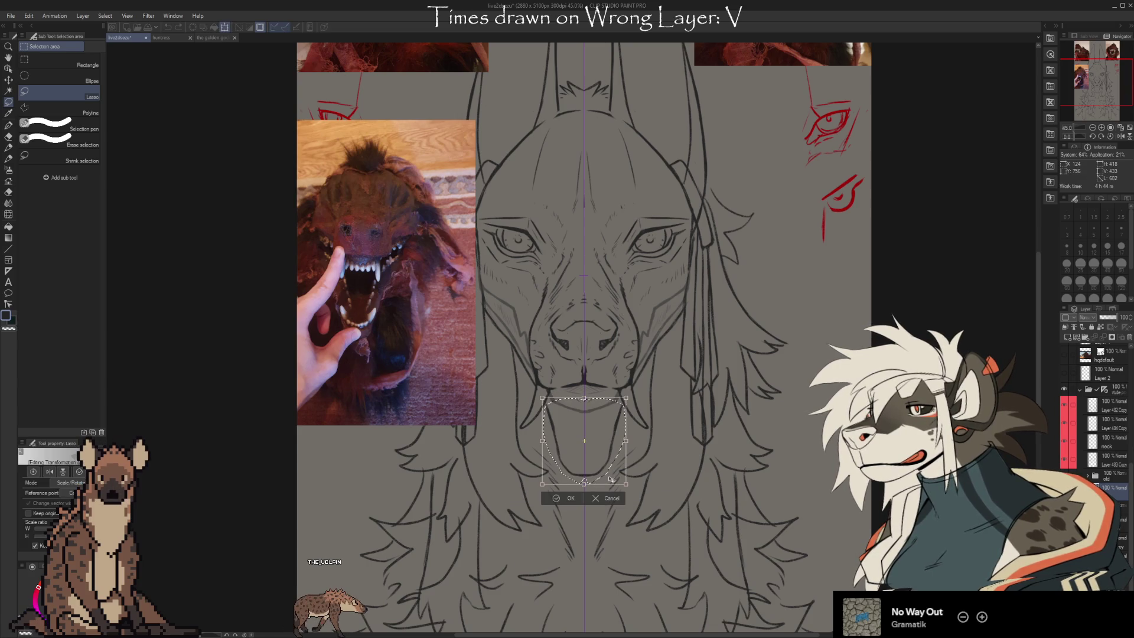
left_click_drag(583, 483, 584, 493)
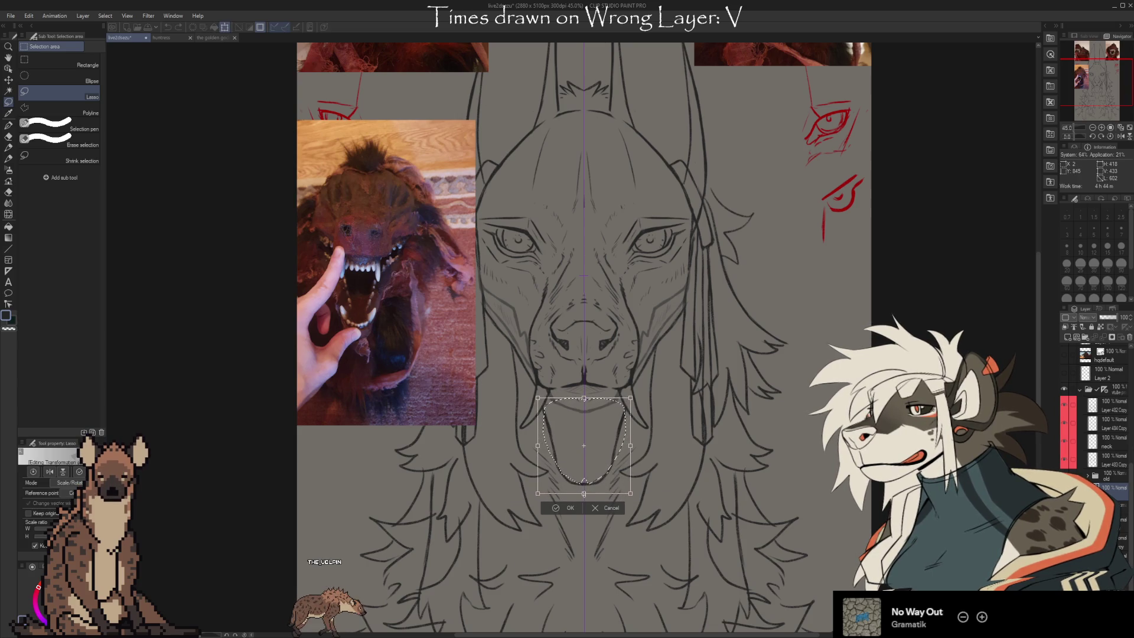
key("Return")
key("ctrl+d")
Draw mouth-corner lines on both sides of the muzzle, erasing stray lines between strokes.
key("e")
key("b")
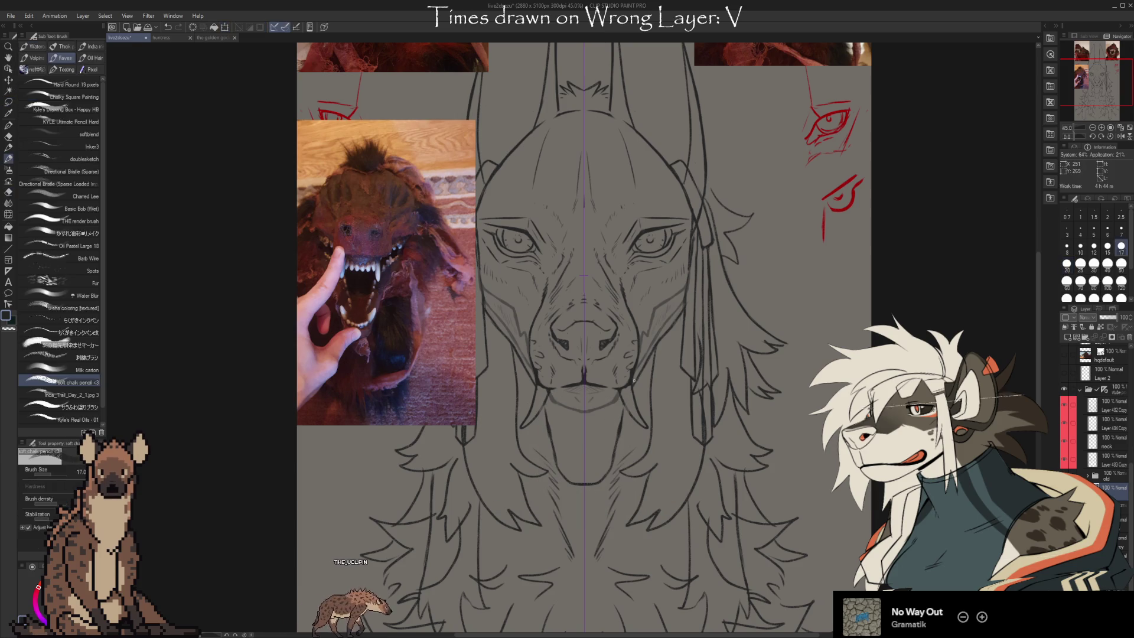
key("e")
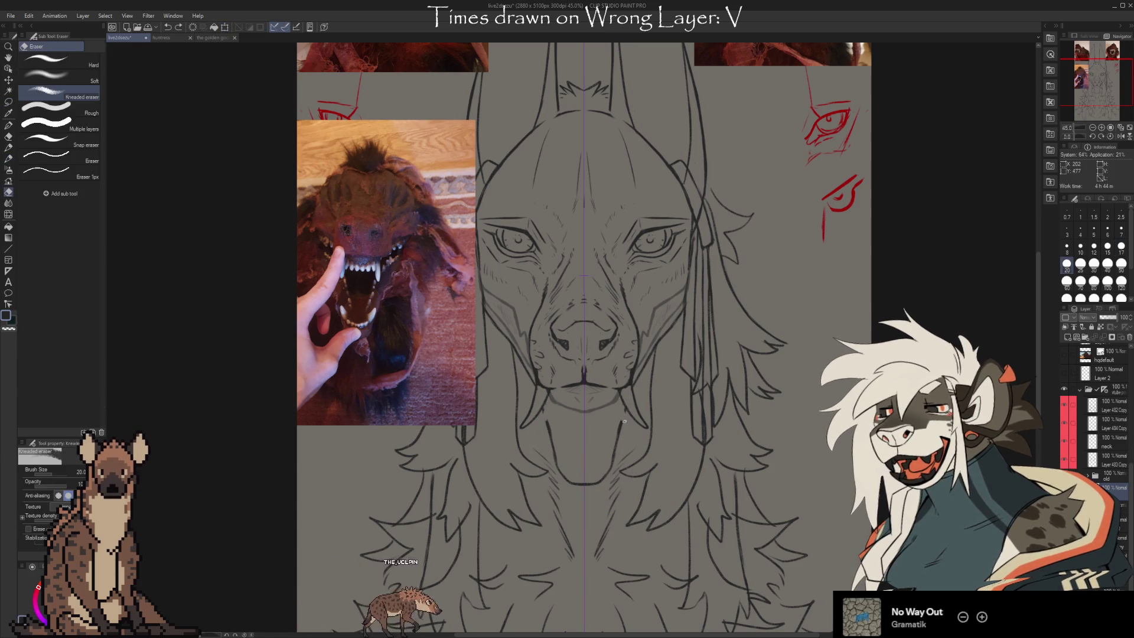
key("b")
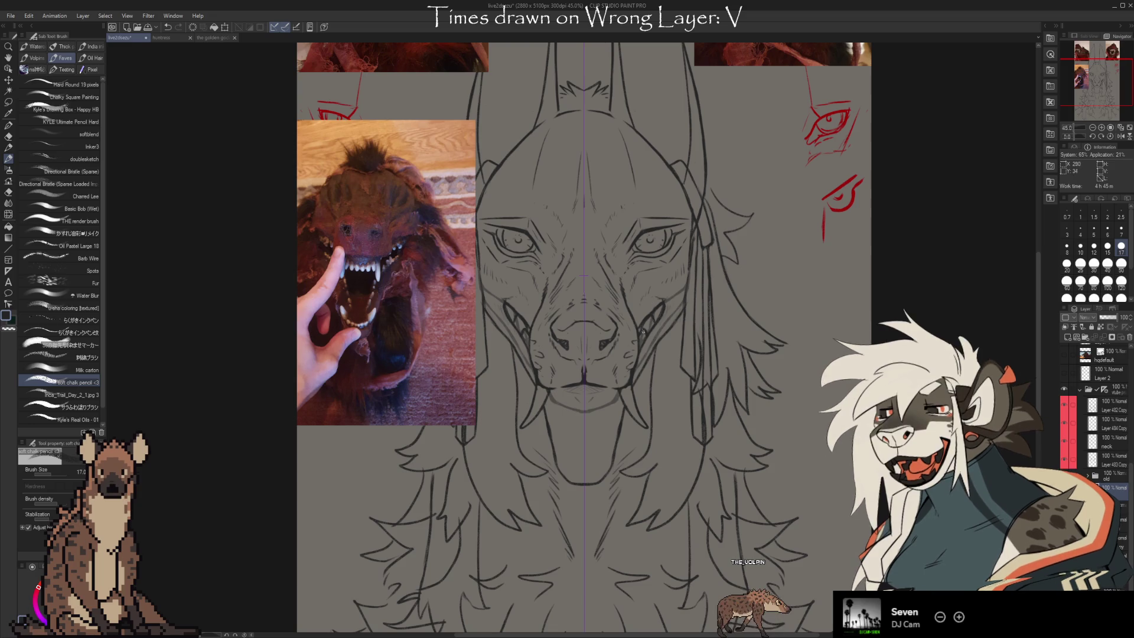
Alternate pencil and eraser while checking the mask photos, sketching a fur ruff under the tongue.
key("e")
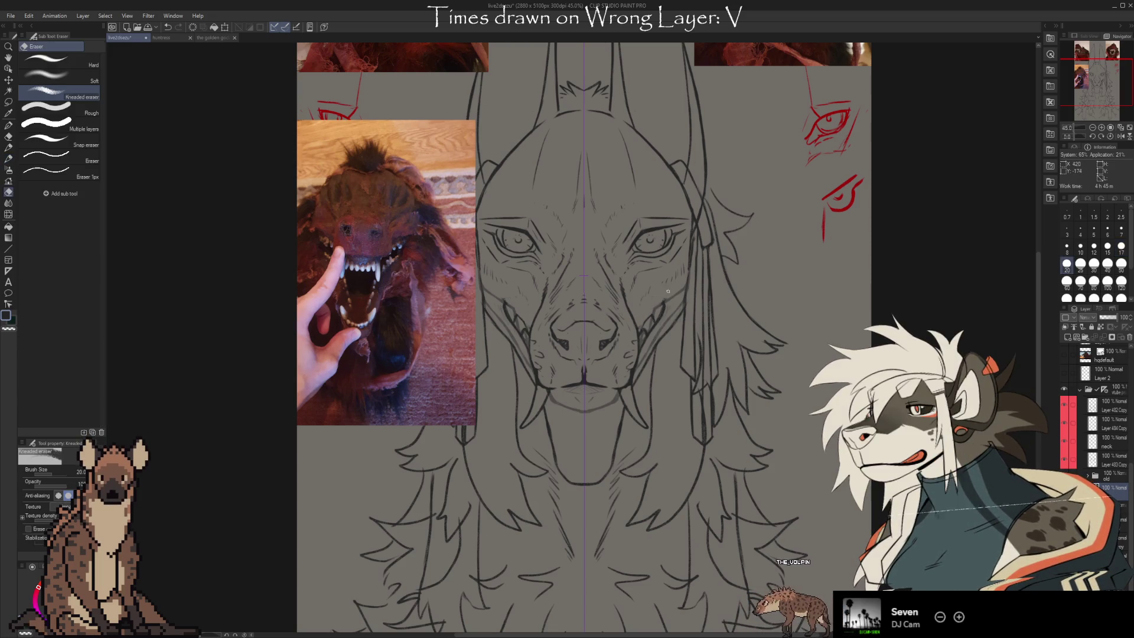
key("b")
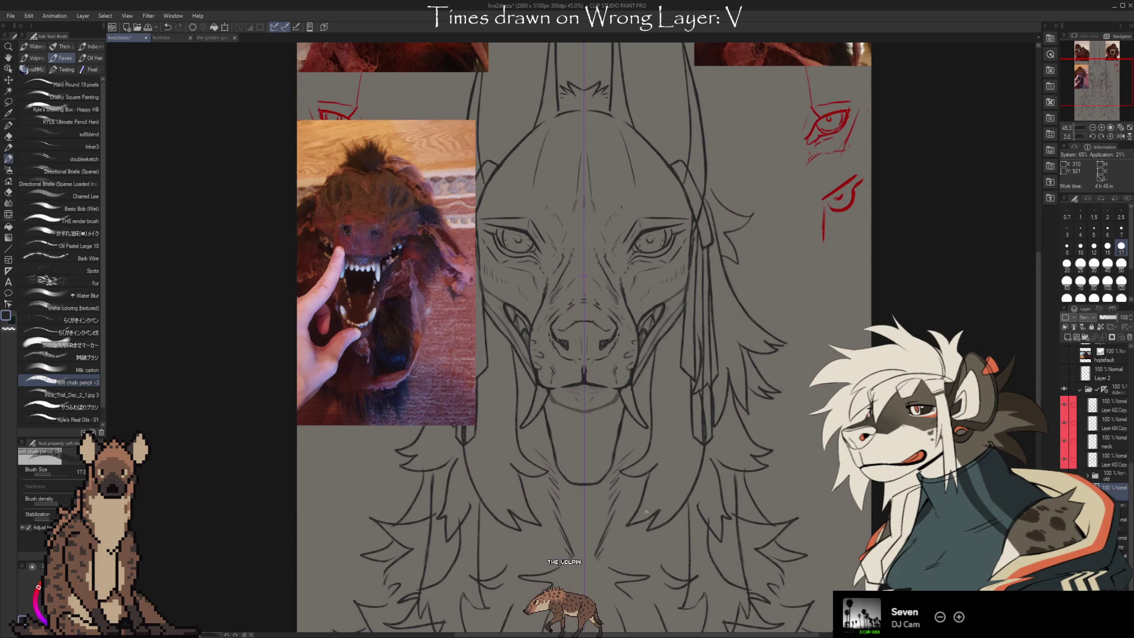
scroll(646, 511, "up", 3)
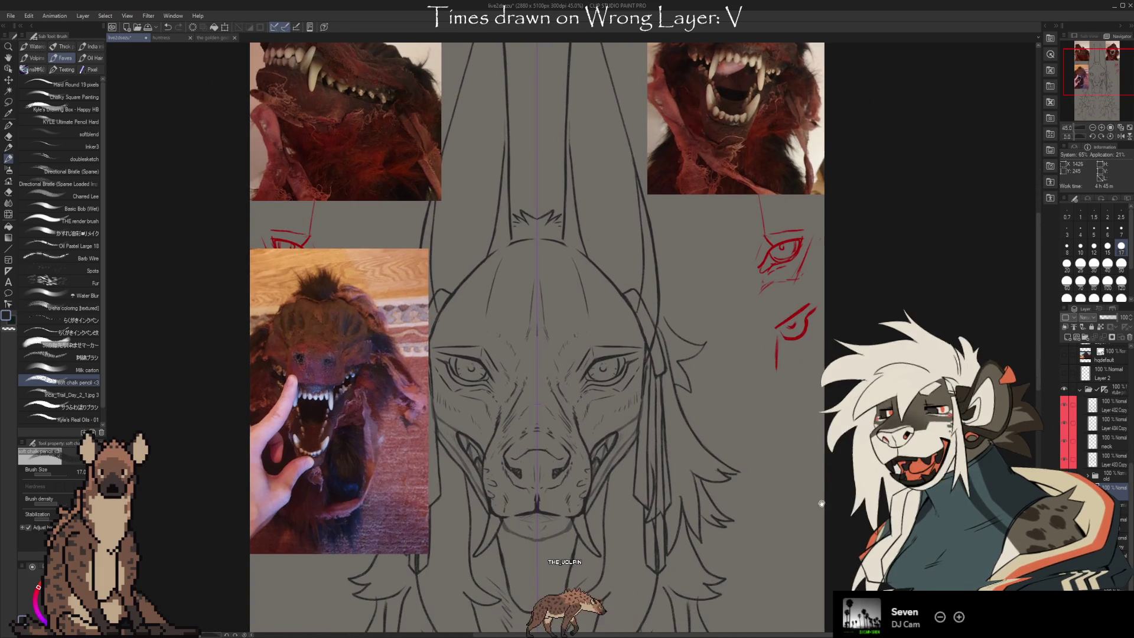
scroll(821, 503, "down", 3)
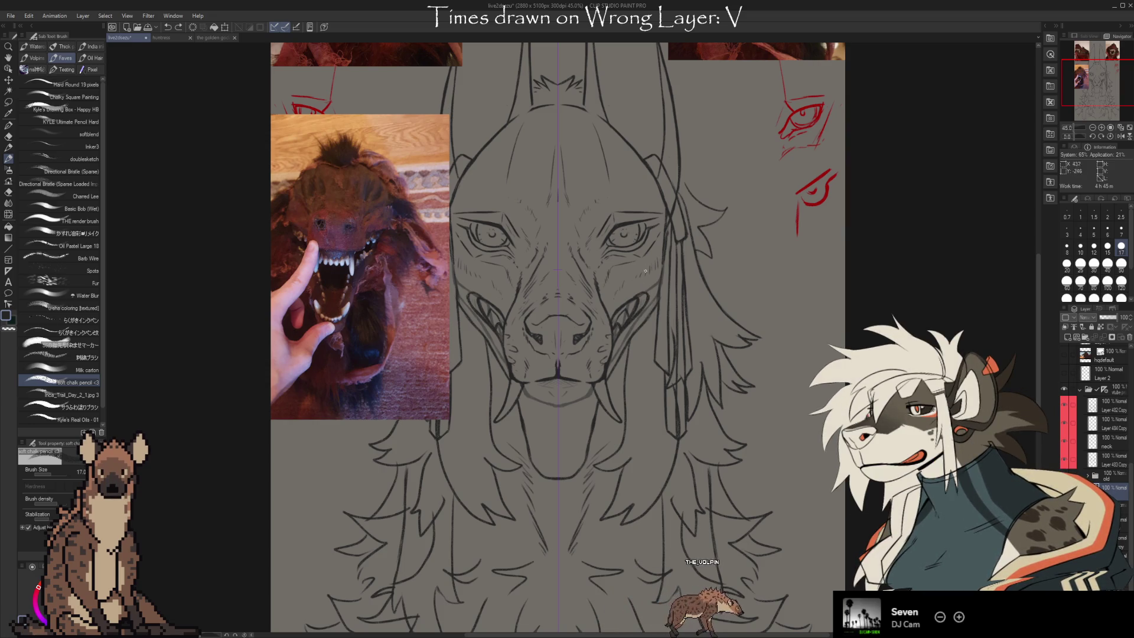
key("e")
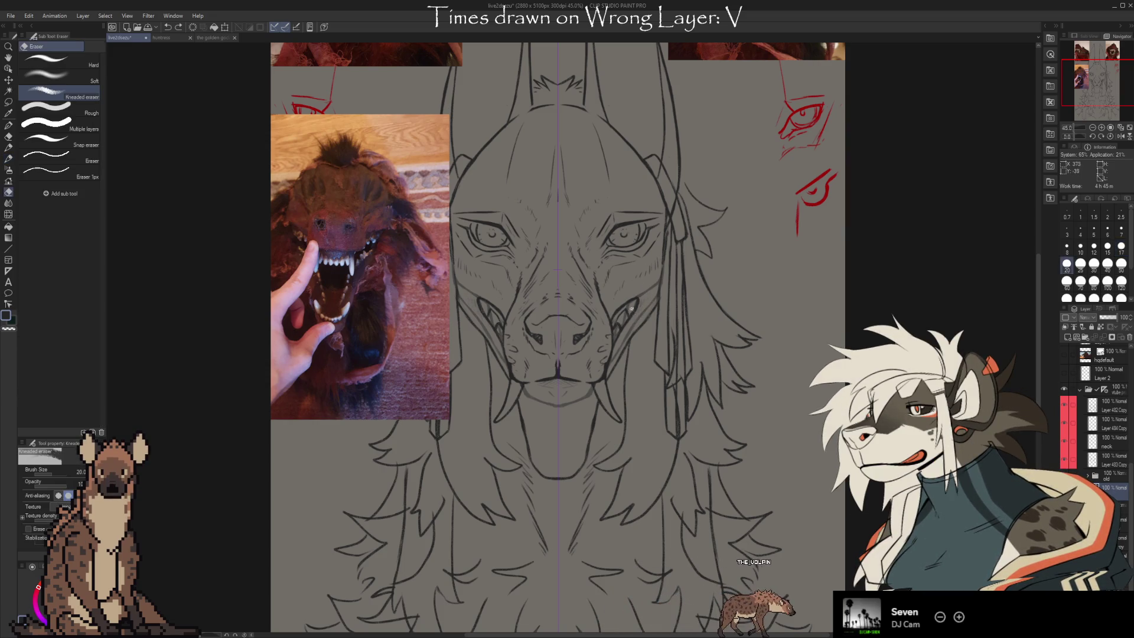
key("b")
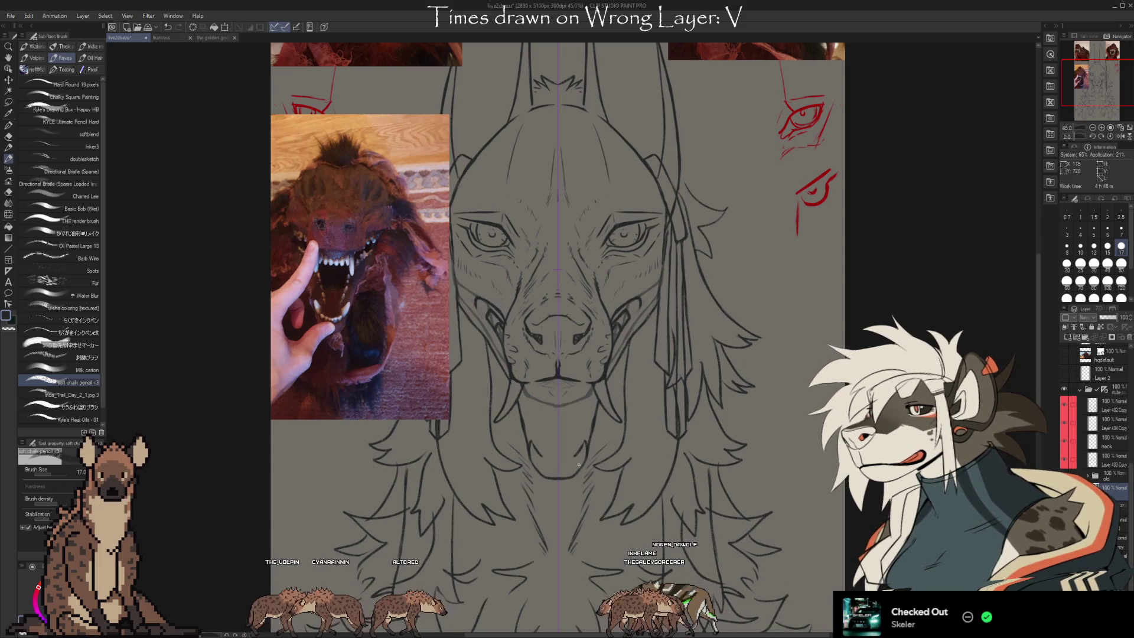
Sketch the lower teeth, lower jaw and tongue lines beneath the upper fangs.
left_click_drag(576, 465, 577, 468)
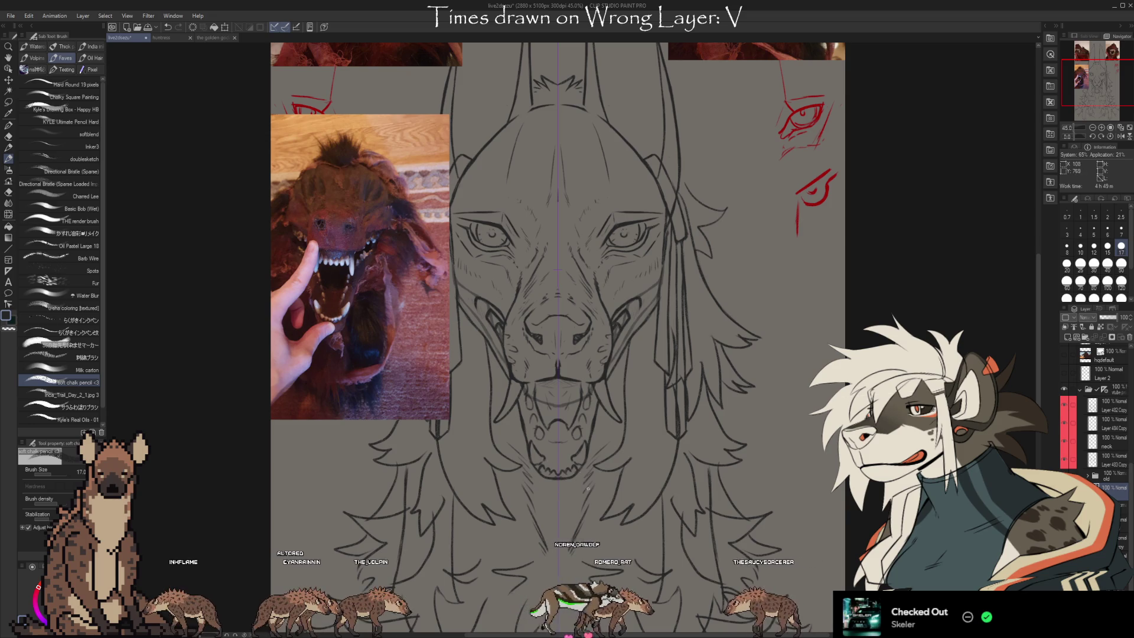
scroll(587, 489, "down", 1)
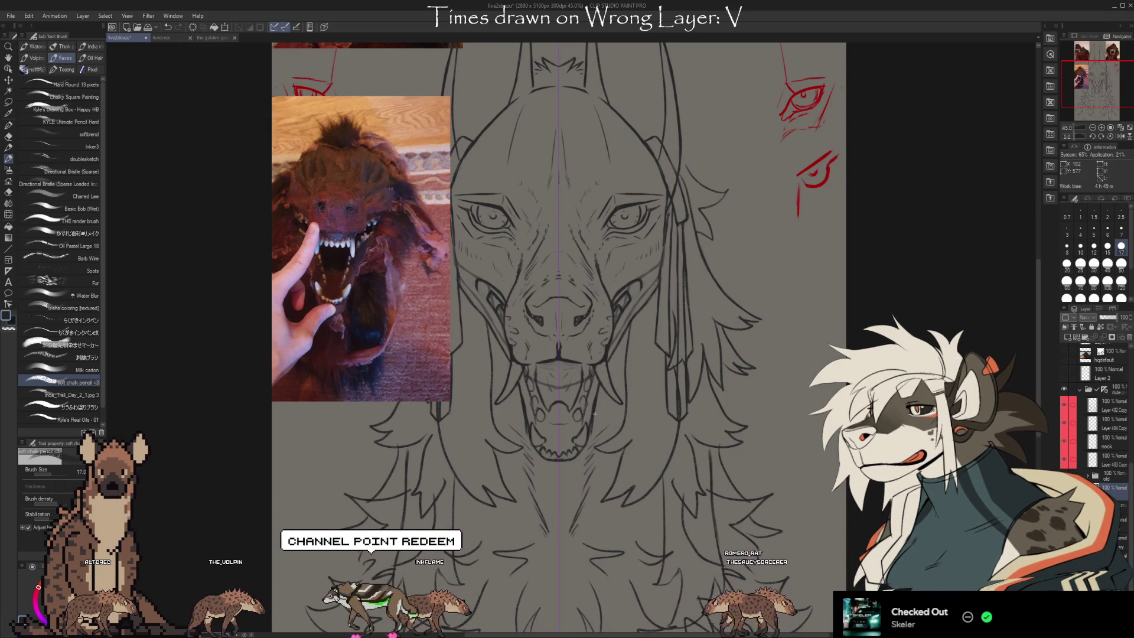
key("e")
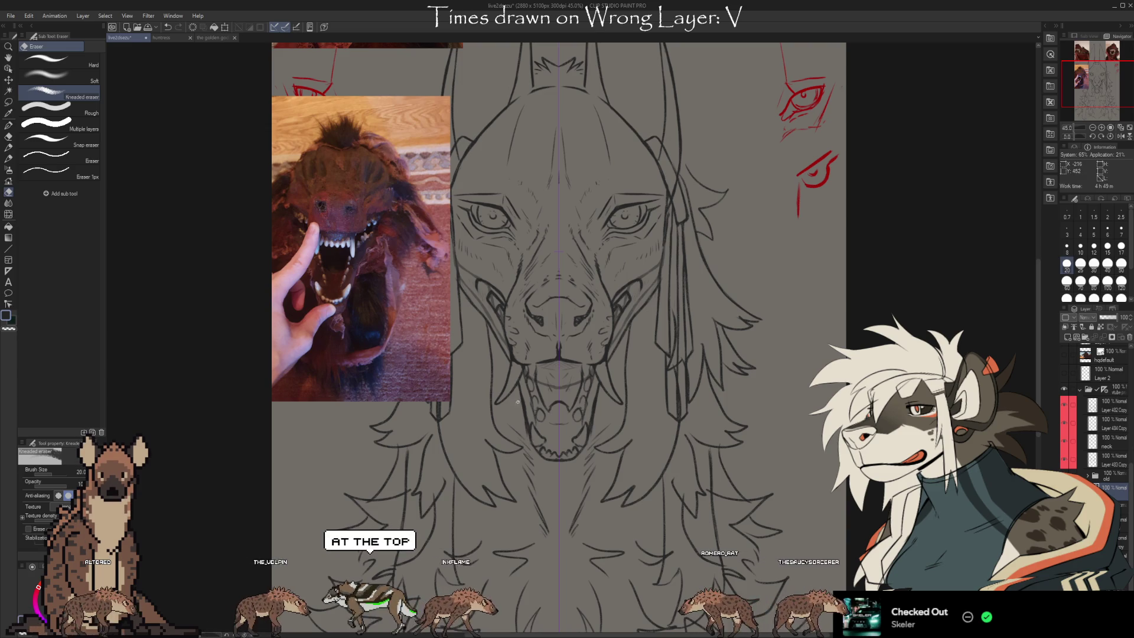
Doodle a triangle, oval and curved blob right of the head, then undo them.
key("b")
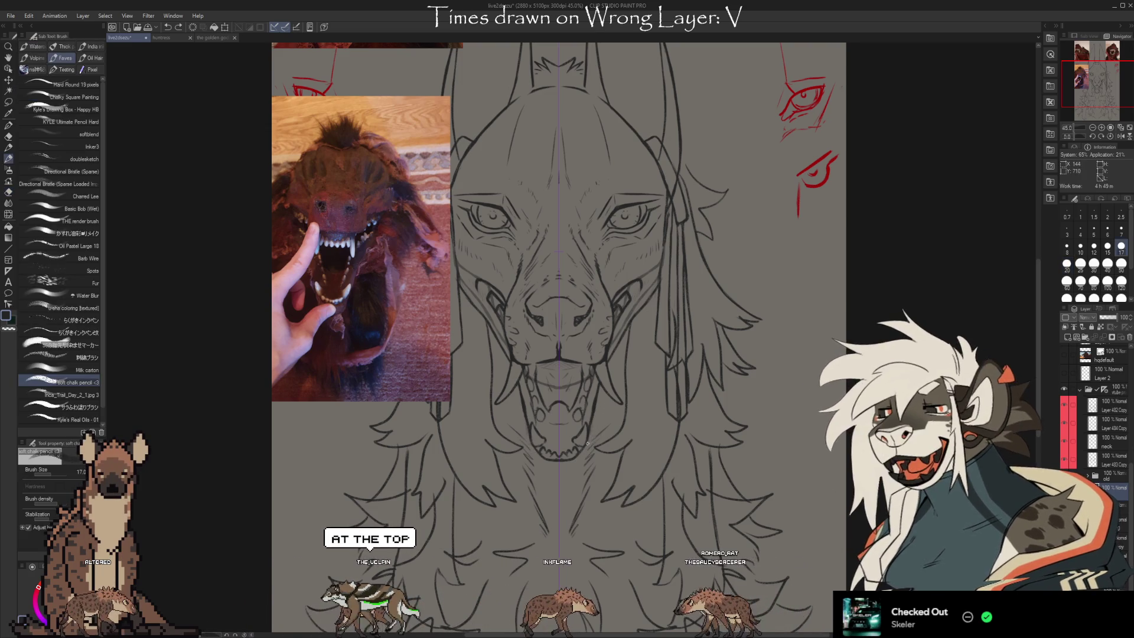
key("e")
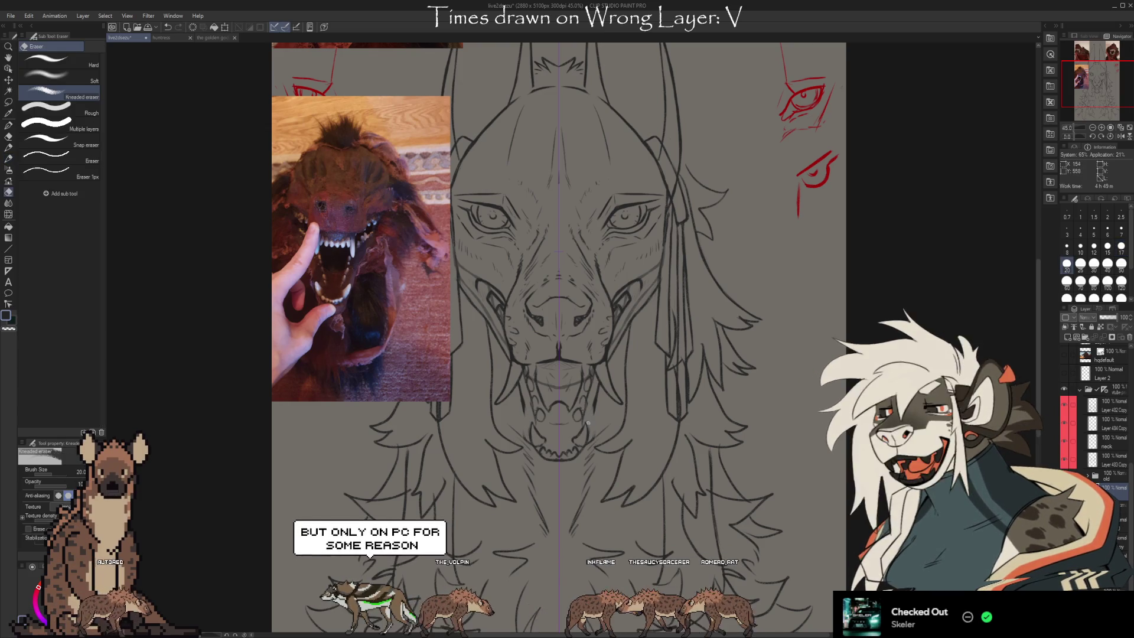
key("b")
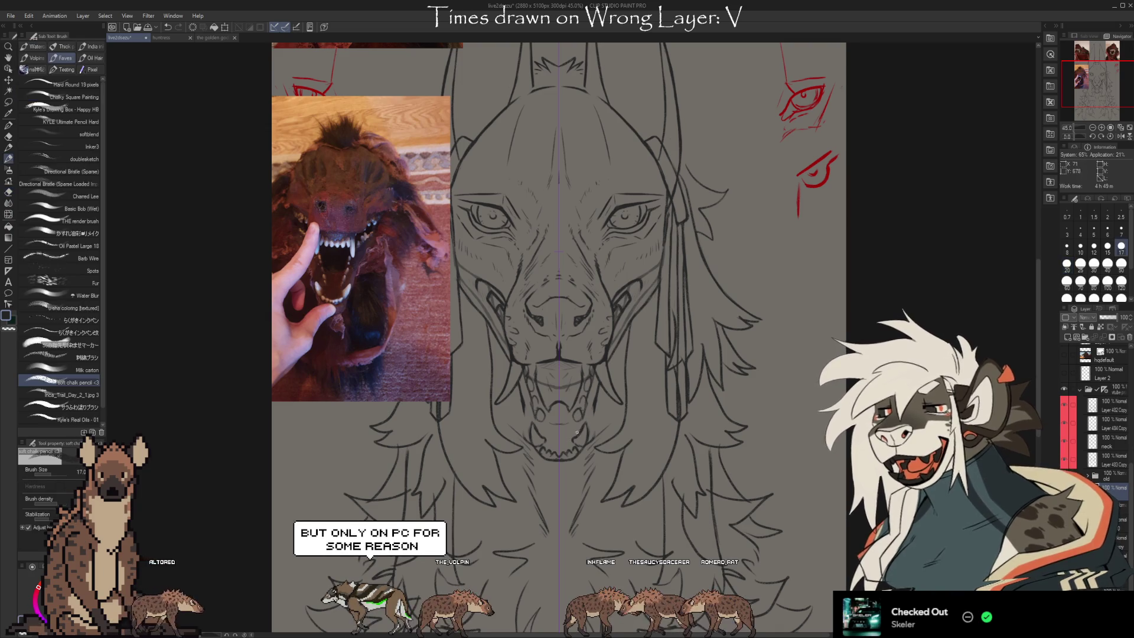
mouse_move(761, 275)
left_mouse_down()
mouse_move(771, 255)
mouse_move(760, 278)
left_mouse_up()
mouse_move(820, 244)
left_mouse_down()
mouse_move(809, 269)
mouse_move(822, 244)
left_mouse_up()
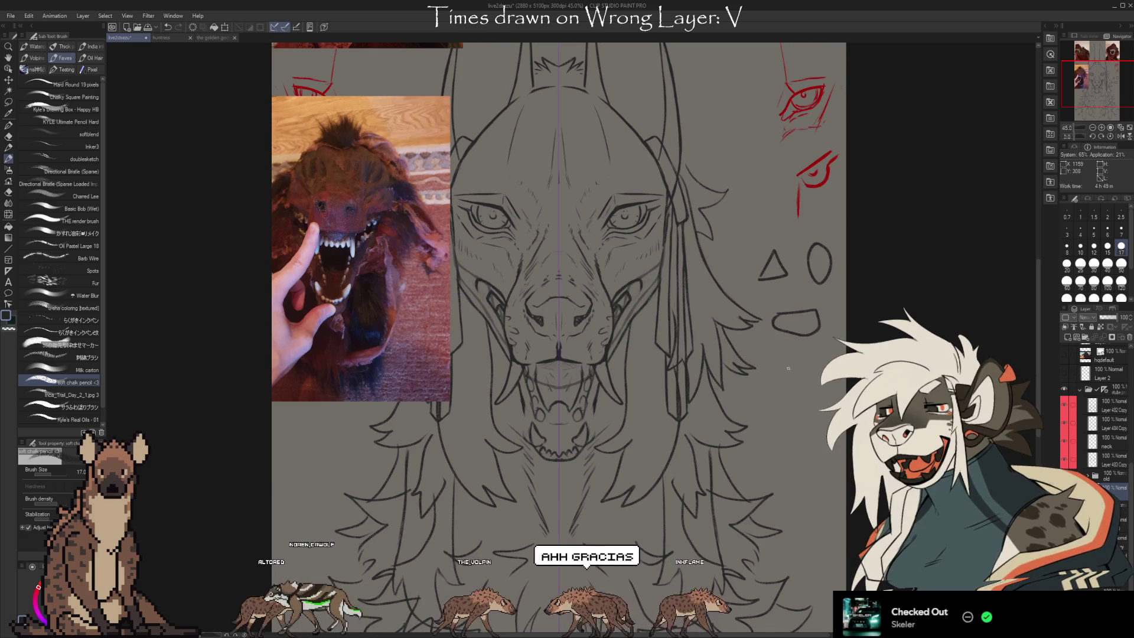
left_click_drag(774, 374, 810, 391)
key("ctrl+z")
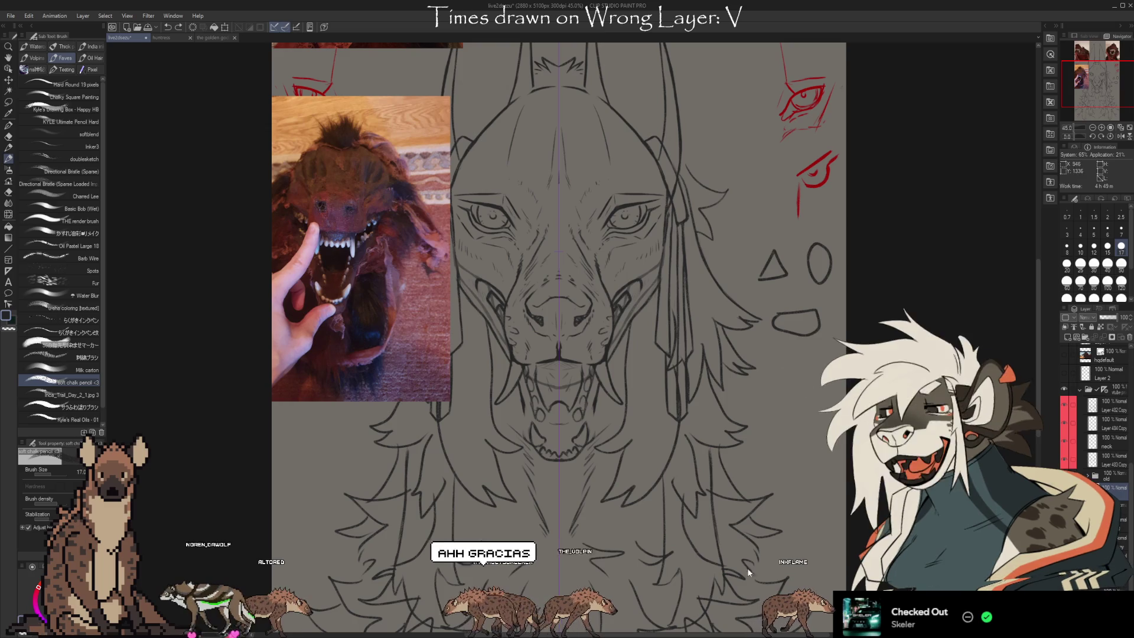
key("ctrl+z")
key("ctrl+z")
key("ctrl+z")
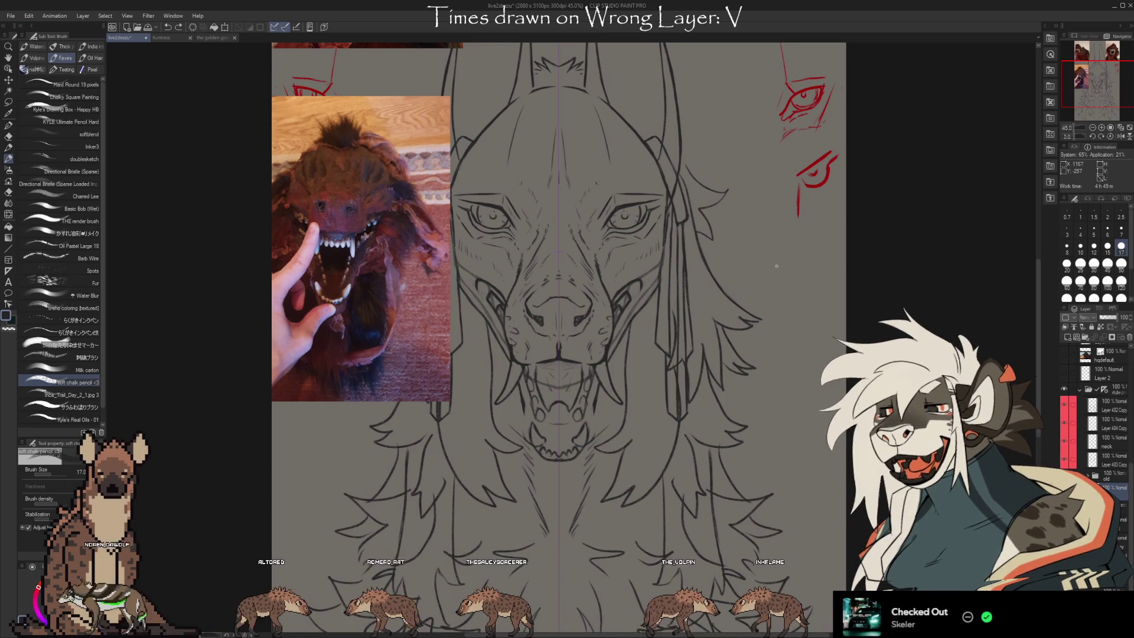
Redraw a triangle and almond shape beside the head, undoing the extra nose and oval doodles.
left_click_drag(768, 238, 775, 264)
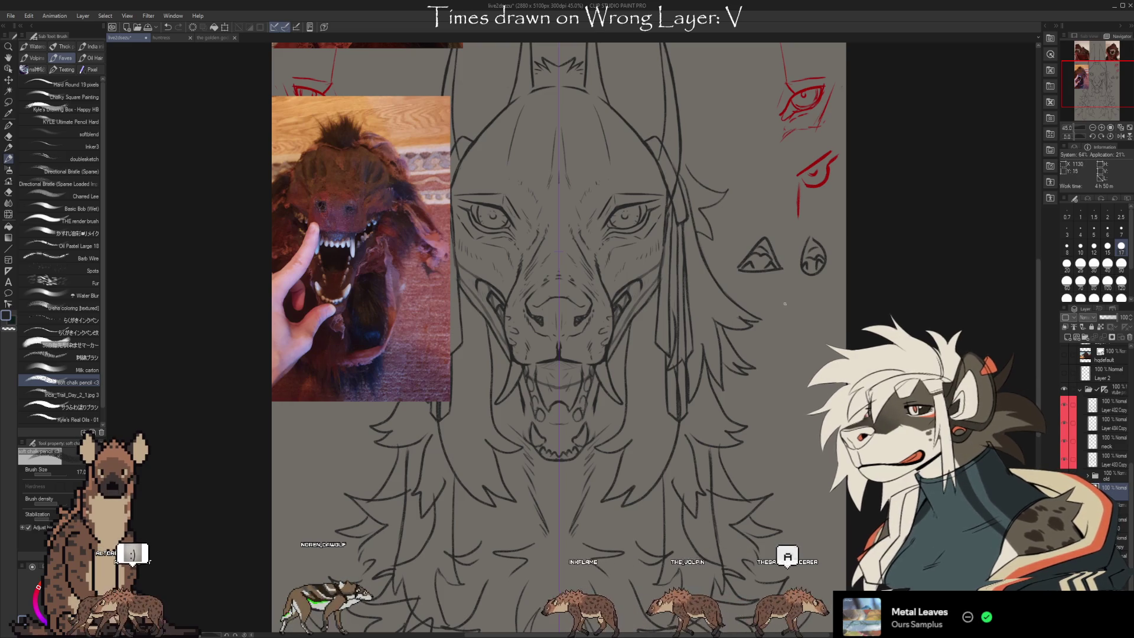
mouse_move(818, 313)
left_mouse_down()
mouse_move(790, 320)
mouse_move(815, 319)
left_mouse_up()
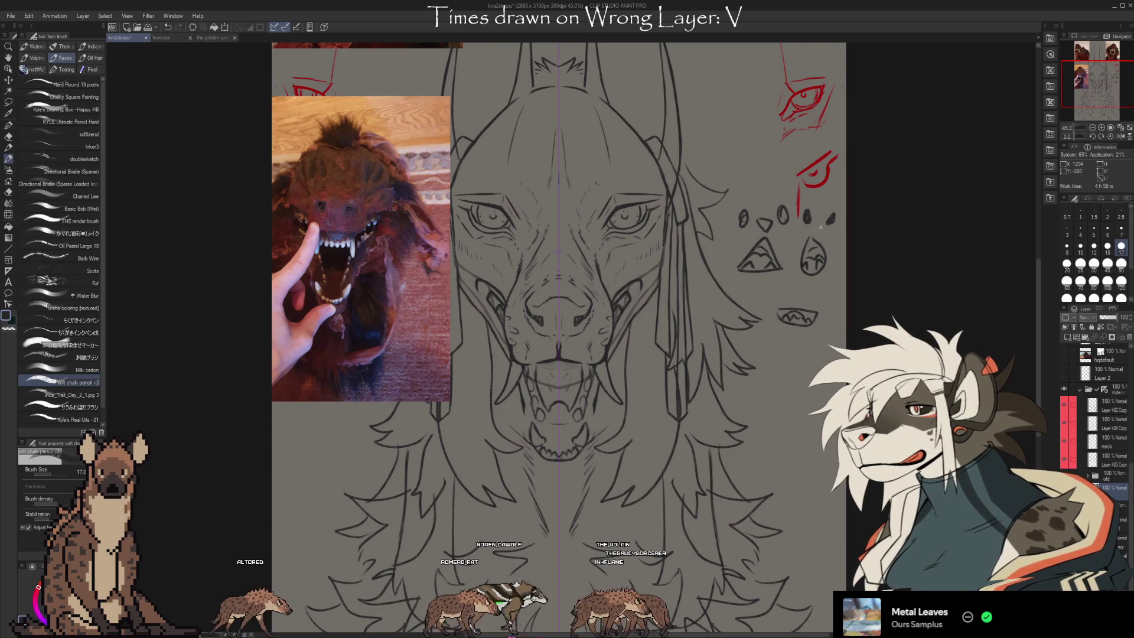
mouse_move(793, 292)
left_mouse_down()
mouse_move(807, 292)
mouse_move(781, 288)
left_mouse_up()
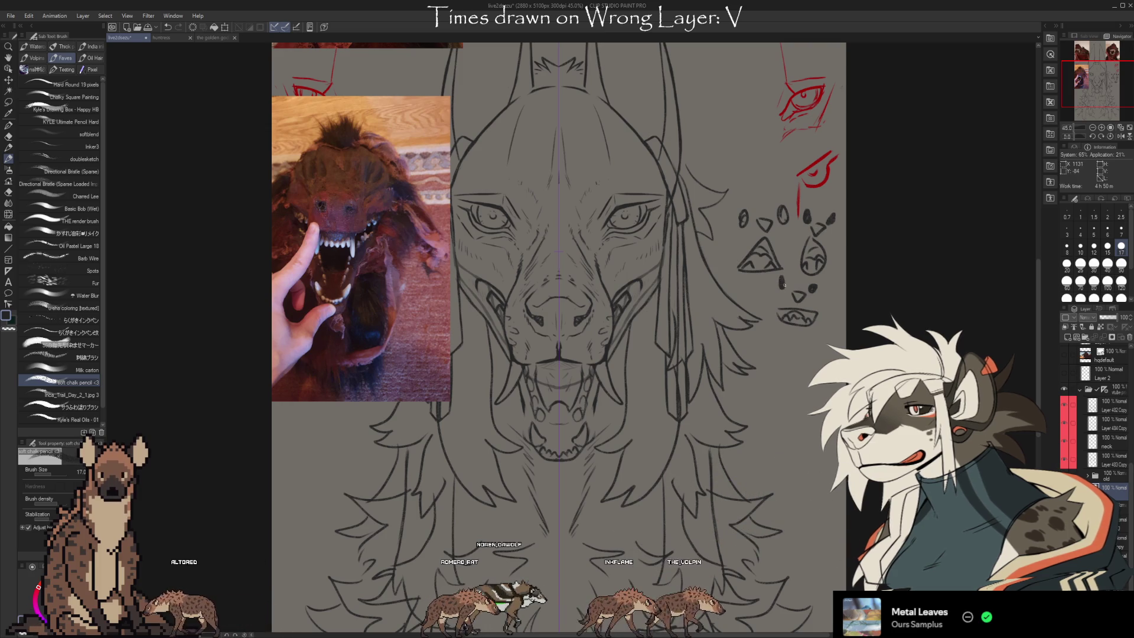
key("ctrl+z")
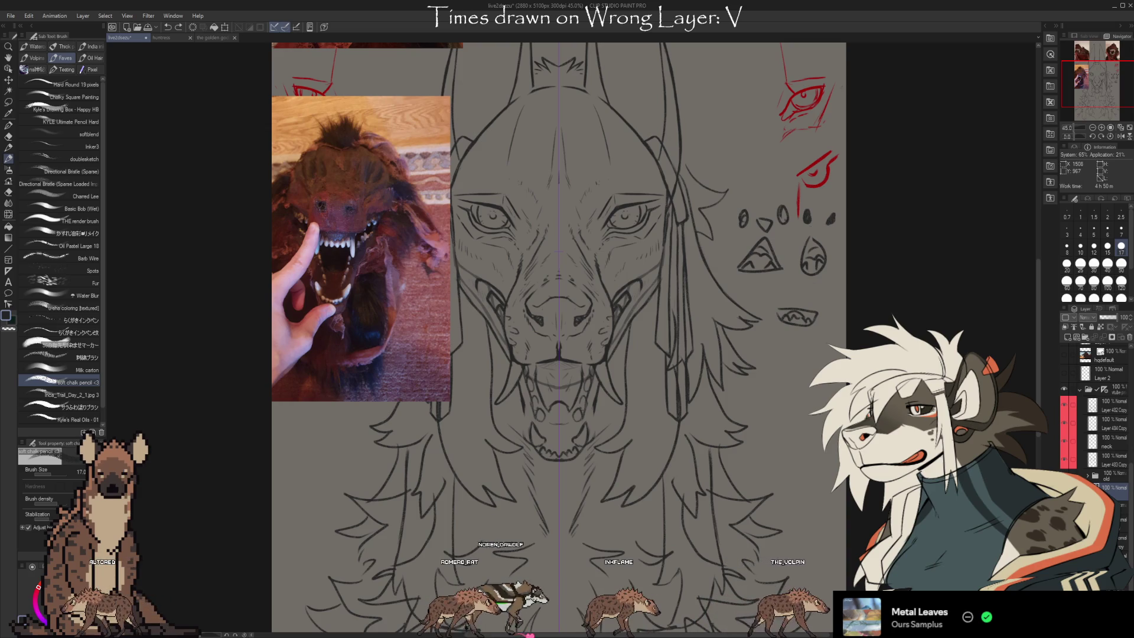
key("ctrl+z")
key("ctrl+z")
key("ctrl+z")
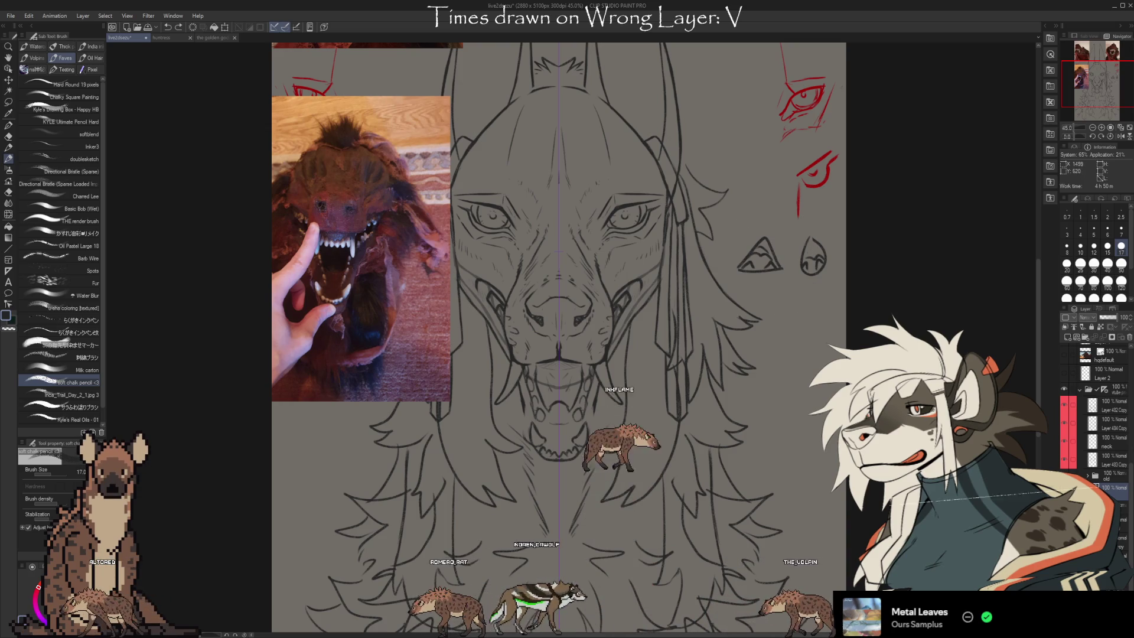
key("ctrl+z")
key("ctrl+z")
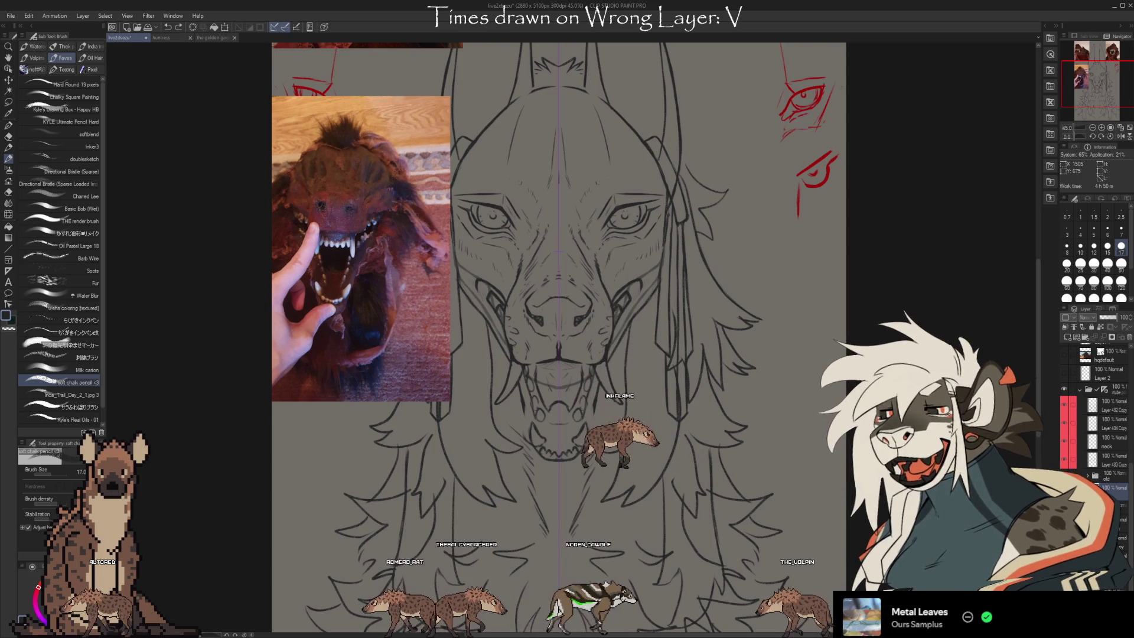
left_click_drag(622, 331, 676, 284)
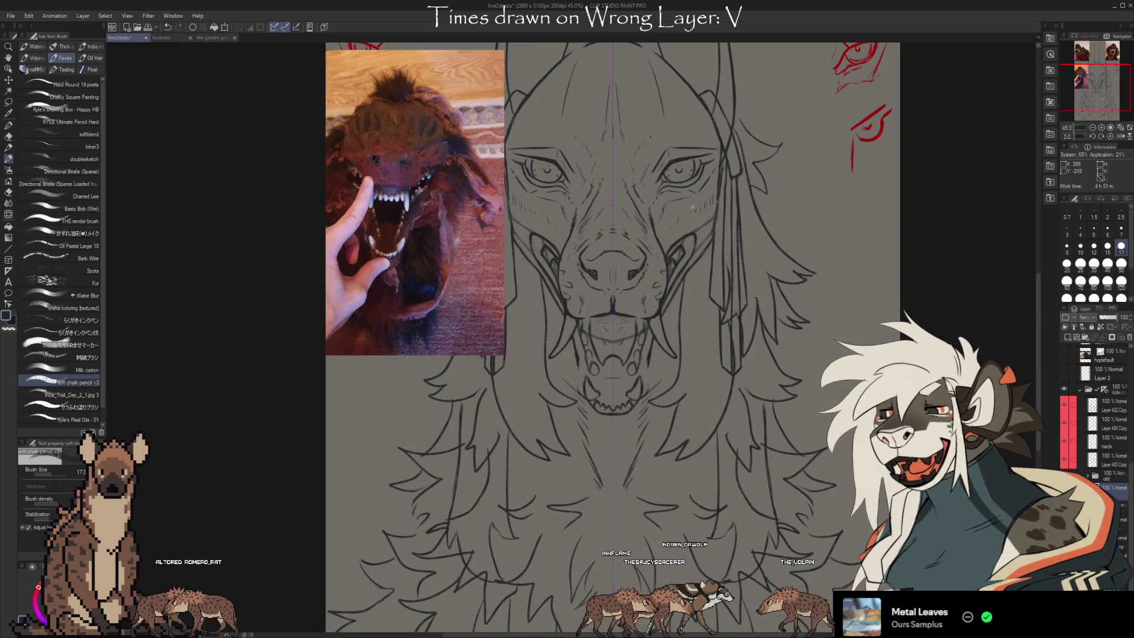
Erase and redraw the fang and jaw strokes, adding a short stroke on the right cheek.
key("e")
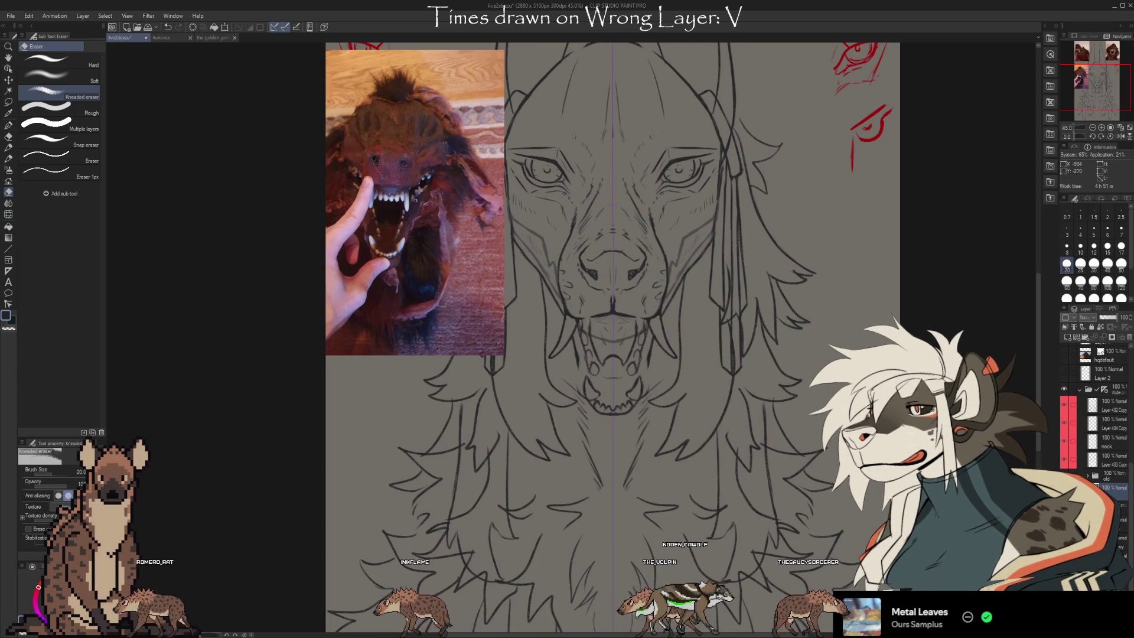
key("b")
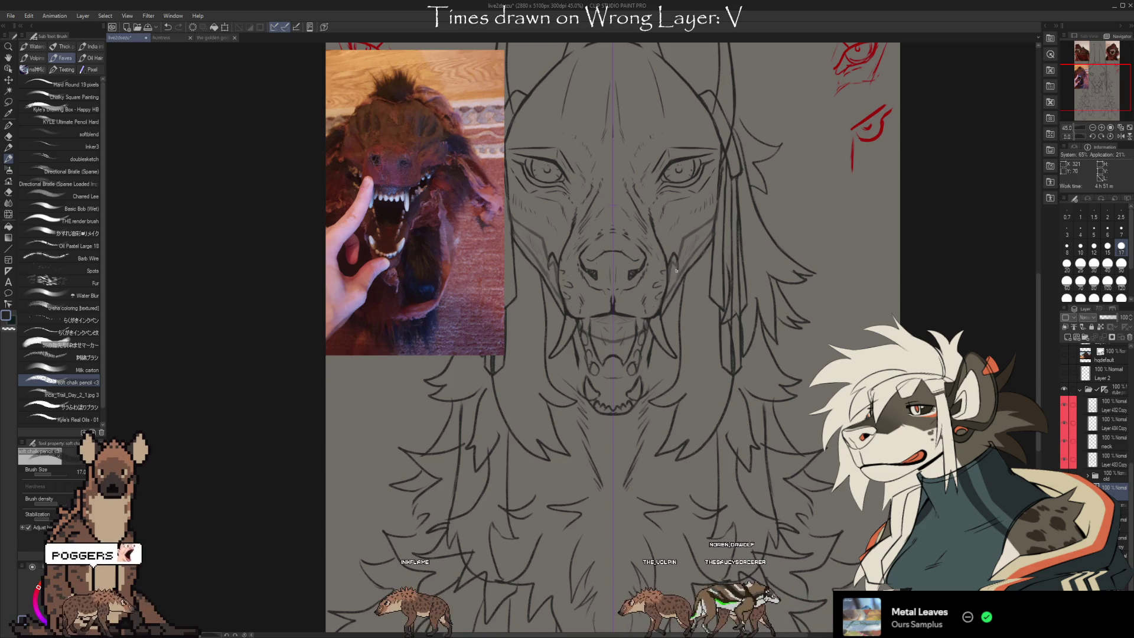
left_click_drag(691, 237, 685, 251)
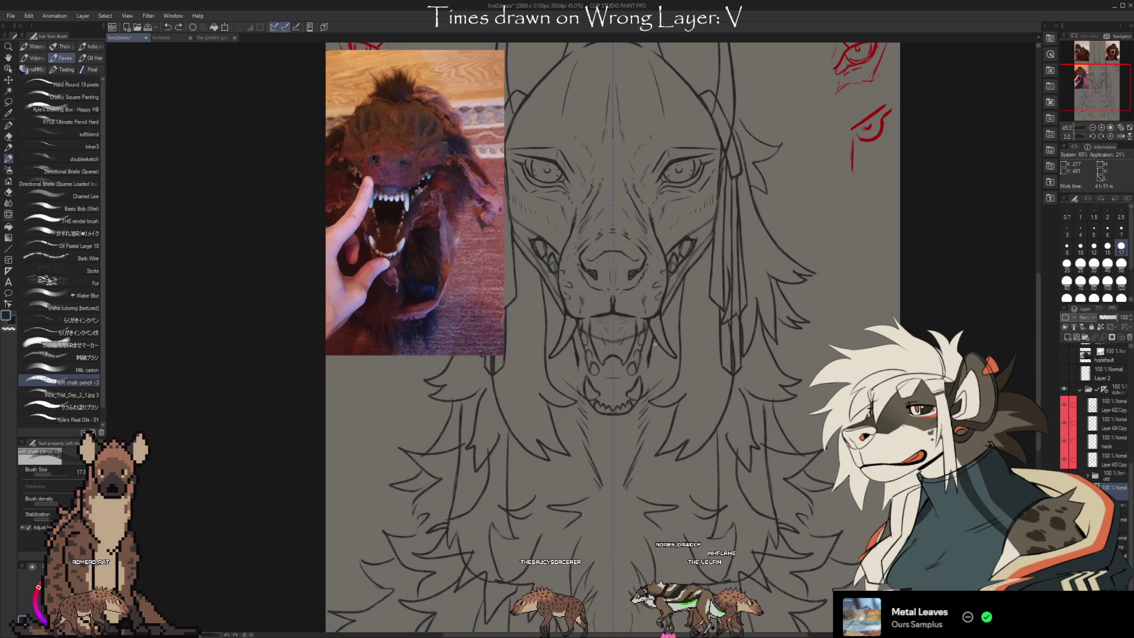
key("e")
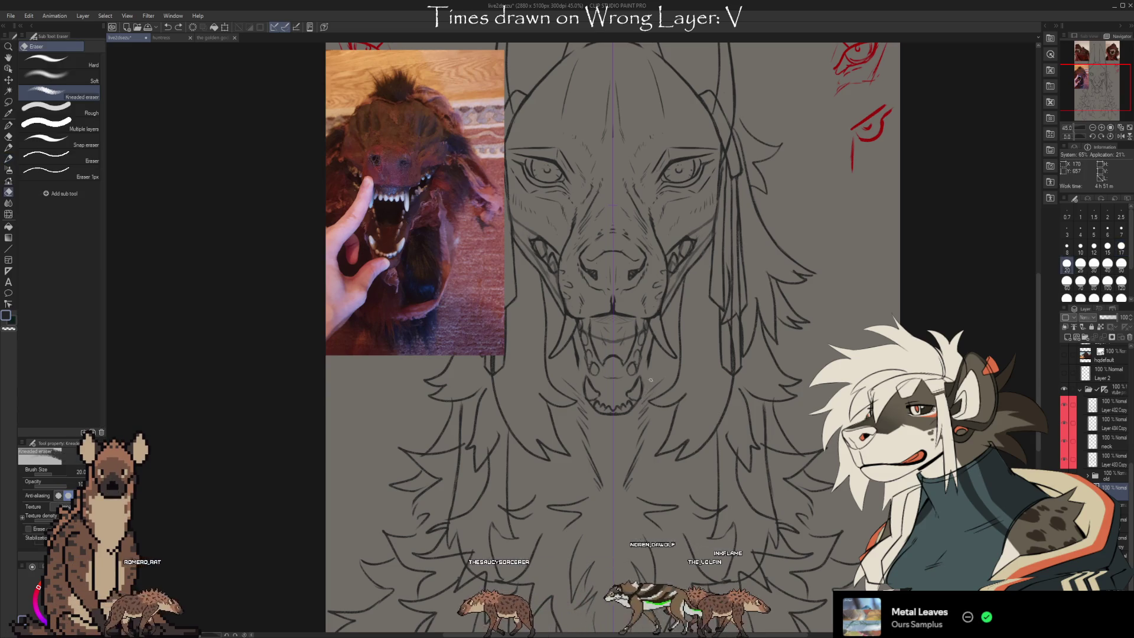
key("b")
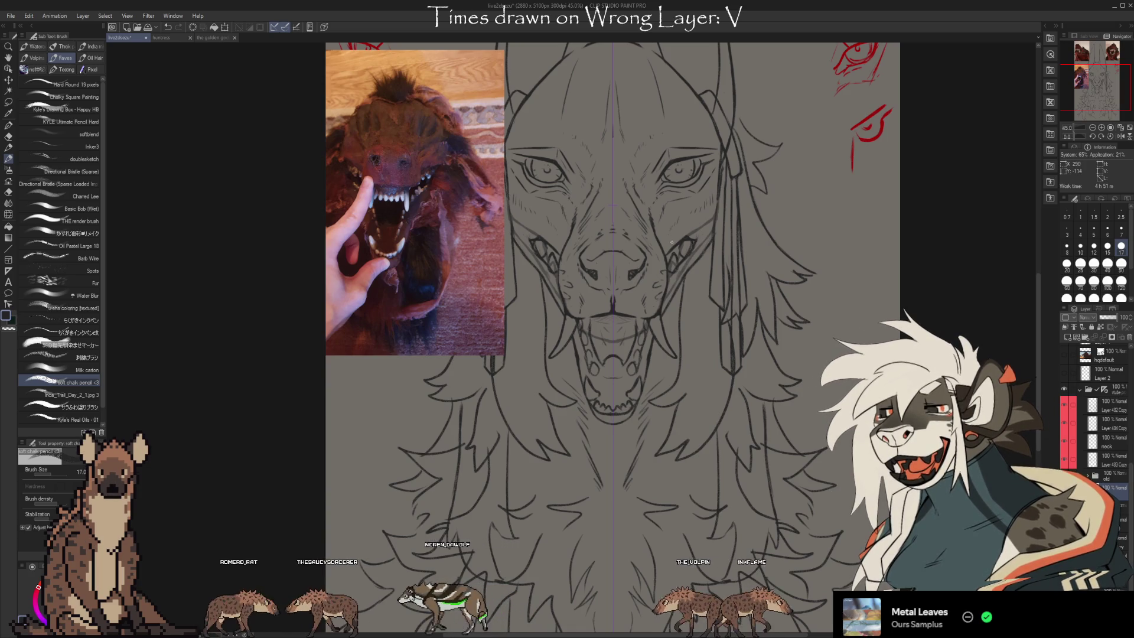
left_click_drag(723, 421, 727, 428)
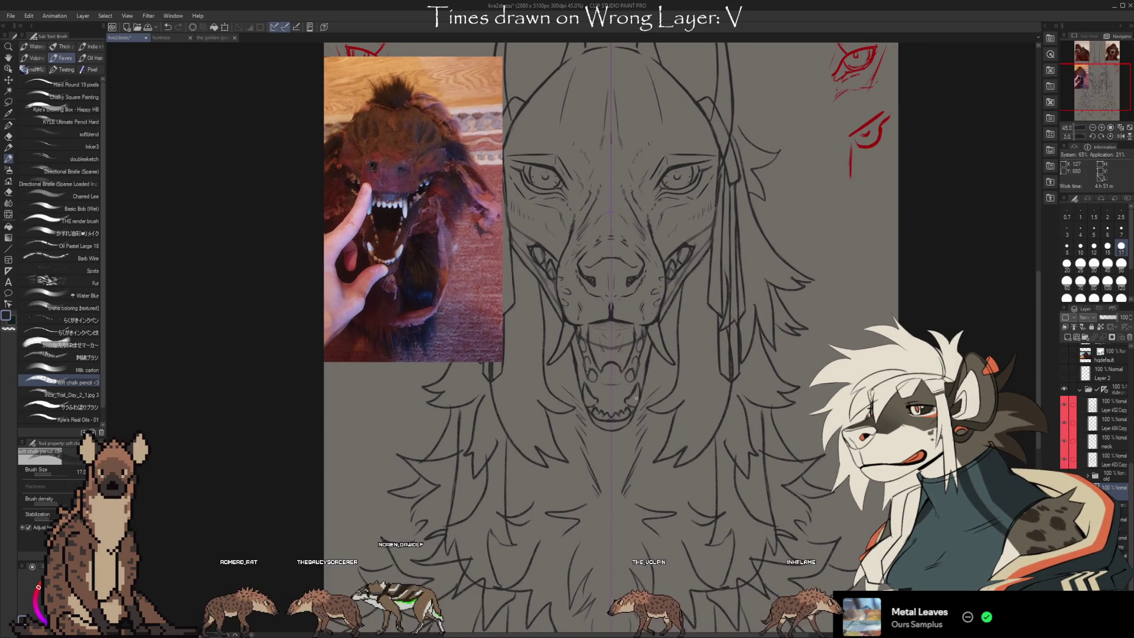
Erase the old lower-teeth lines and redraw the lower teeth inside the open mouth.
key("e")
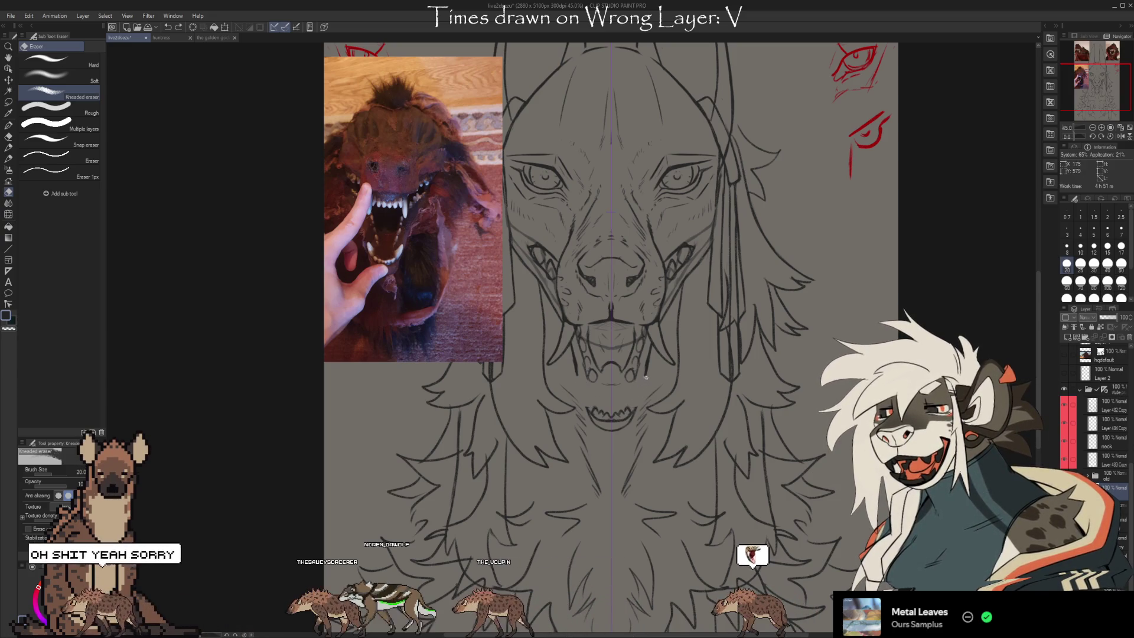
key("b")
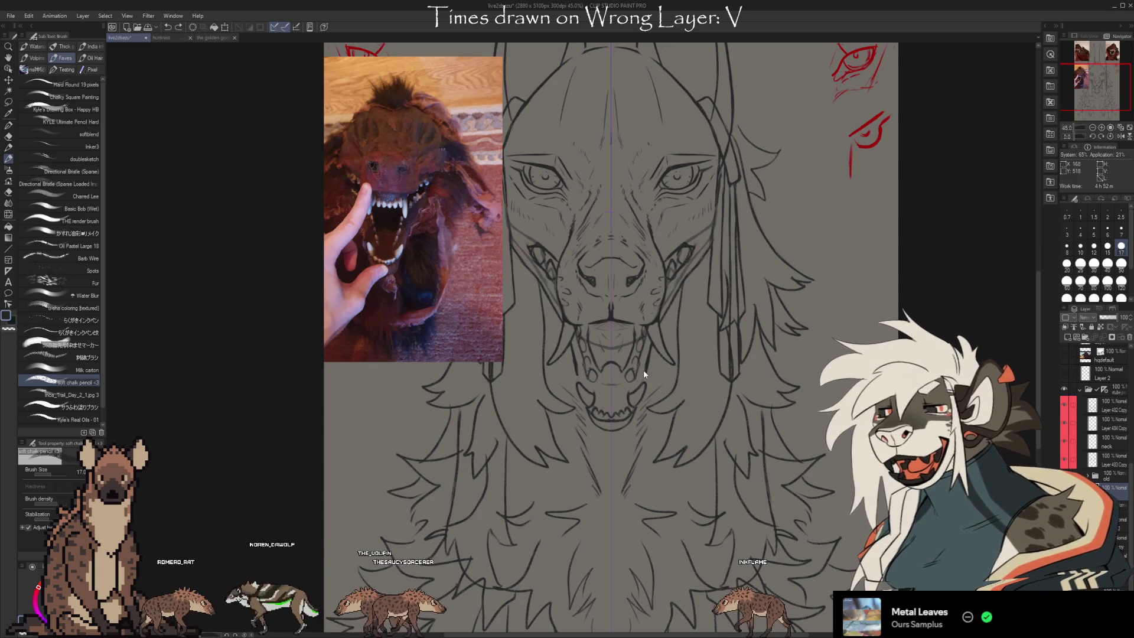
key("e")
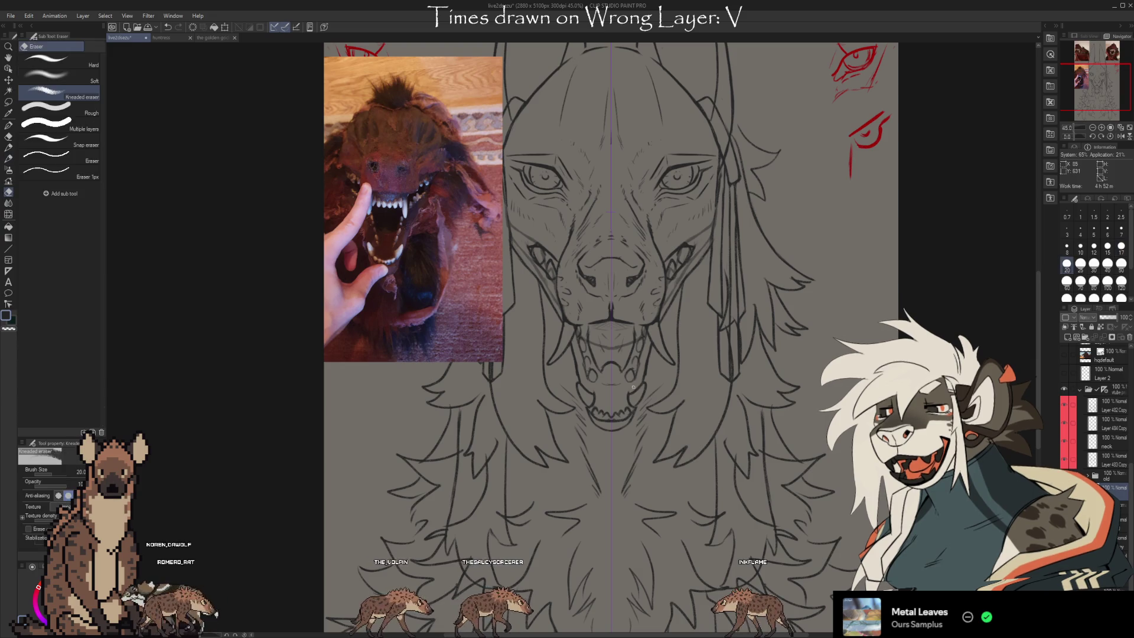
key("b")
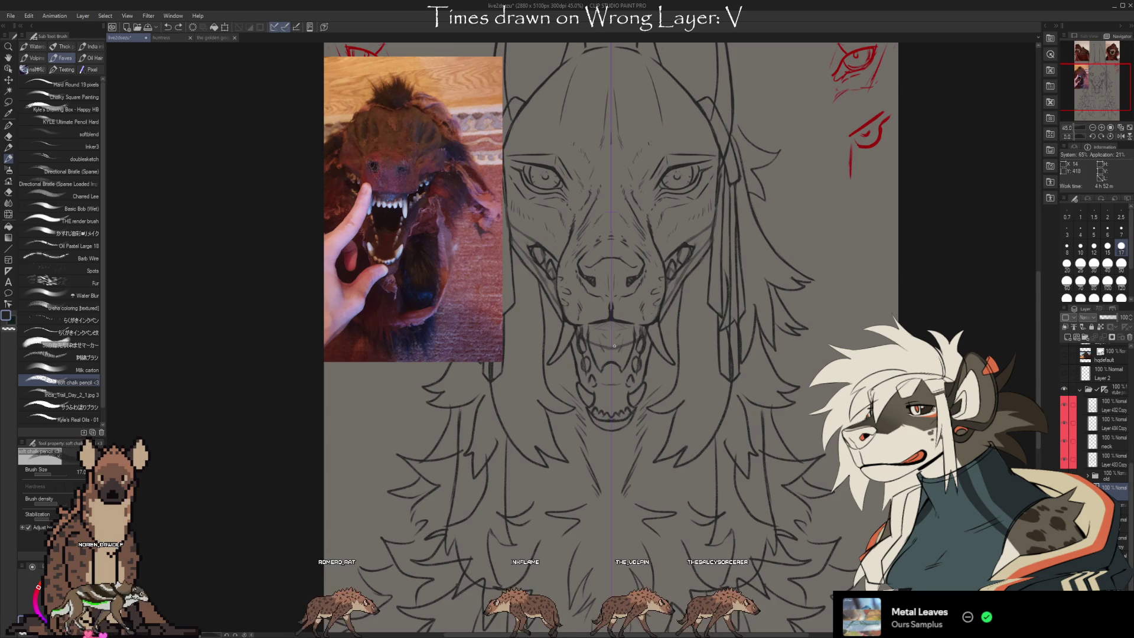
left_click(9, 102)
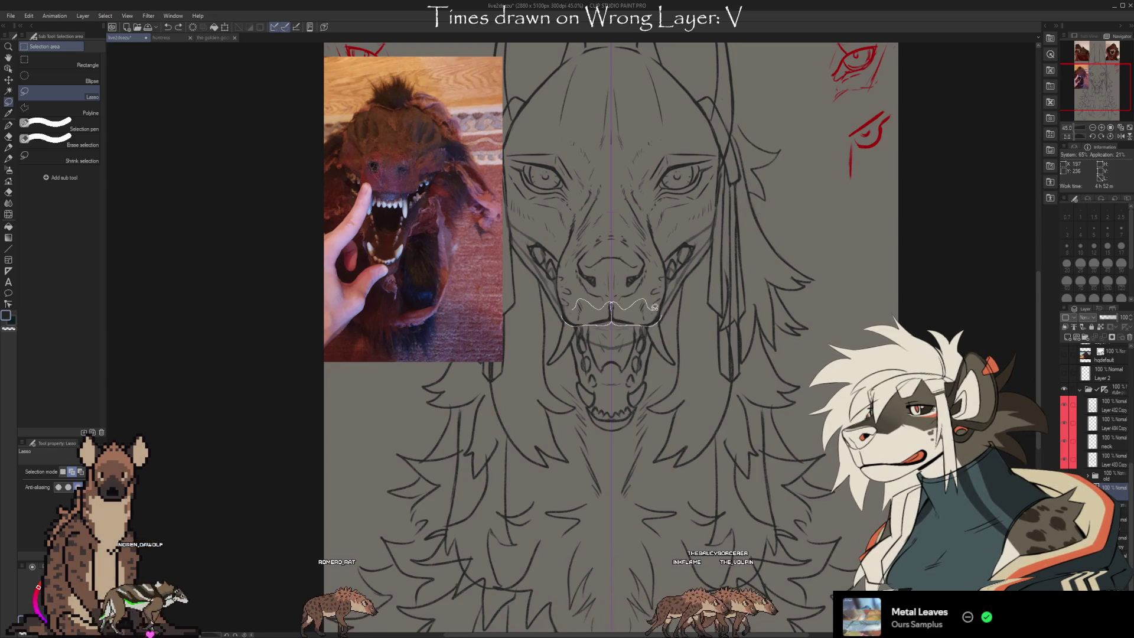
Lasso the upper lip line with its front teeth and nudge it up two steps.
left_click_drag(664, 300, 665, 303)
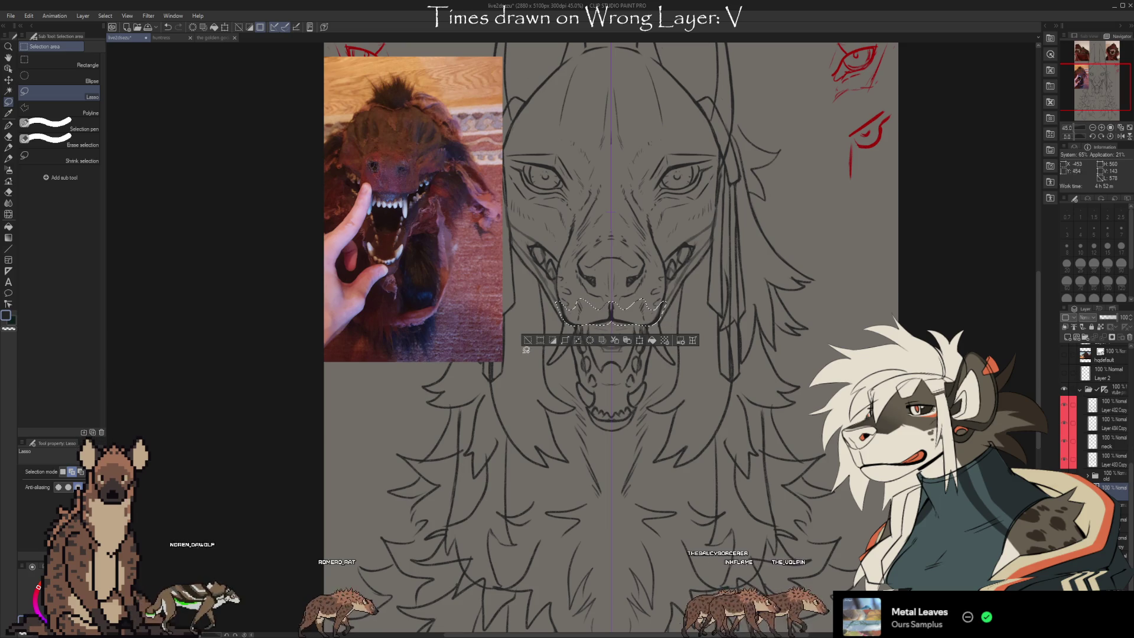
left_click(530, 339)
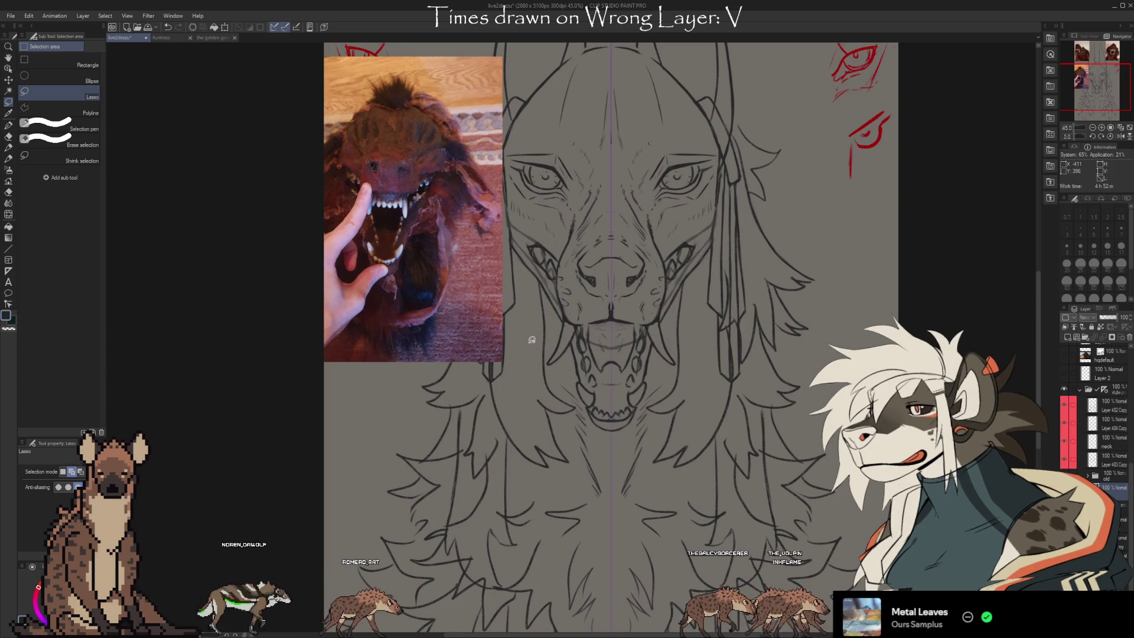
key("ctrl+z")
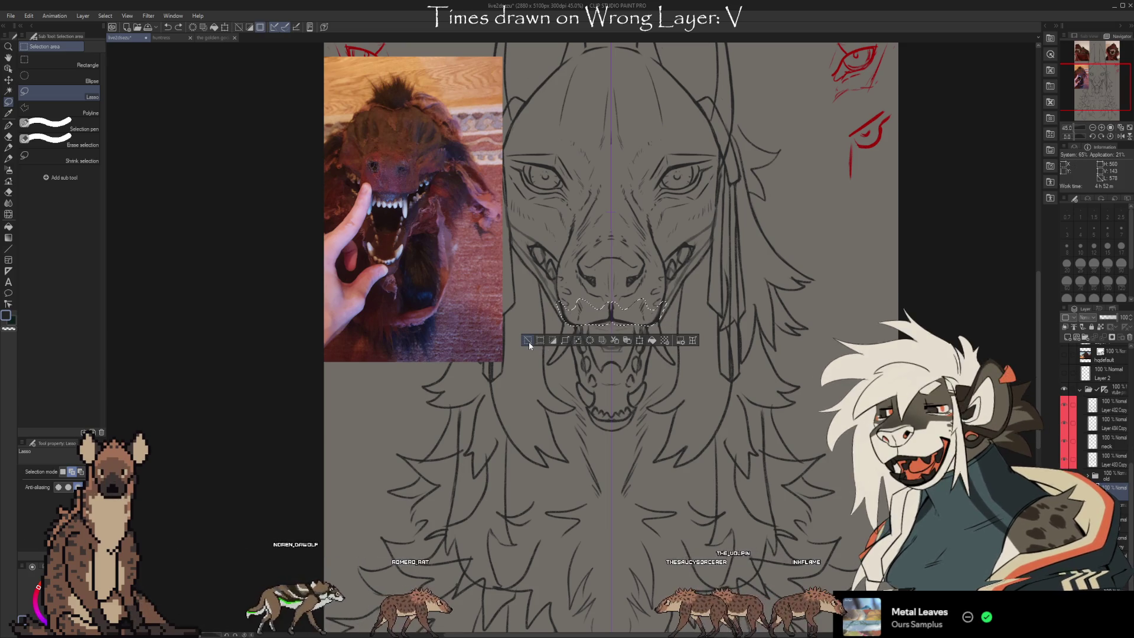
key("ctrl+t")
key("Up")
key("Up")
key("Up")
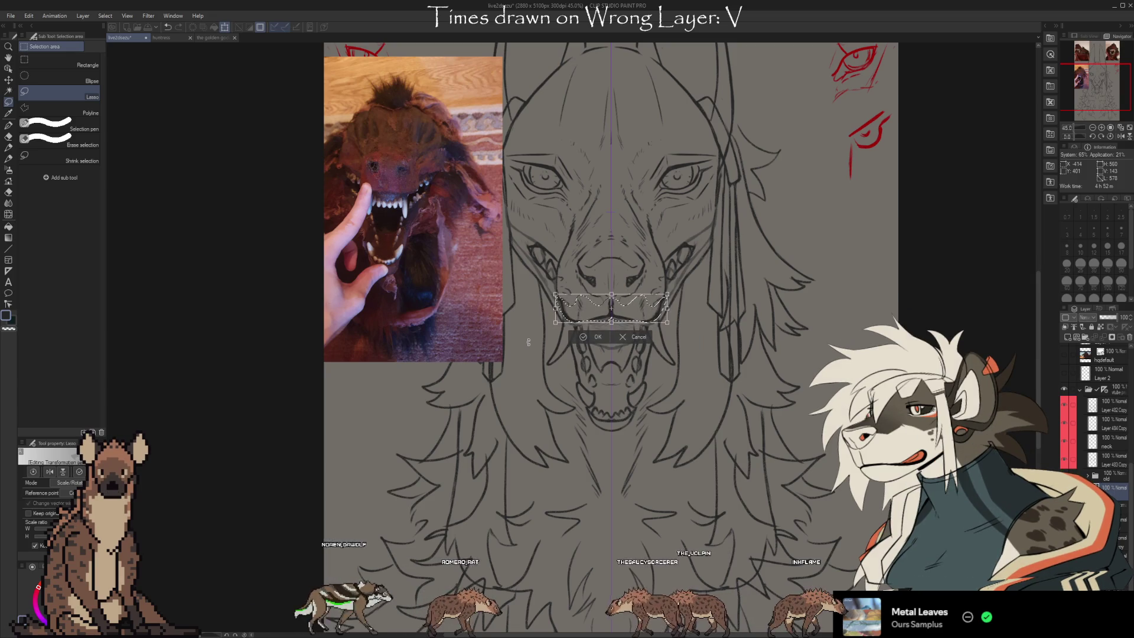
key("Up")
key("Up")
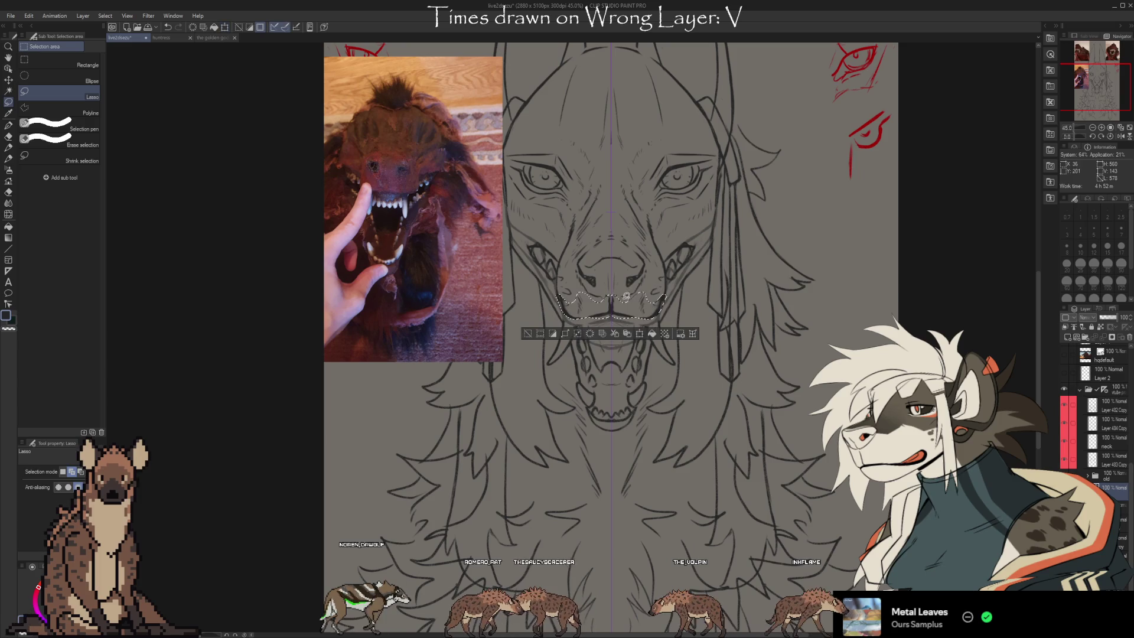
key("Return")
key("ctrl+d")
Erase and redraw the tooth and lip lines around the raised upper teeth row.
key("e")
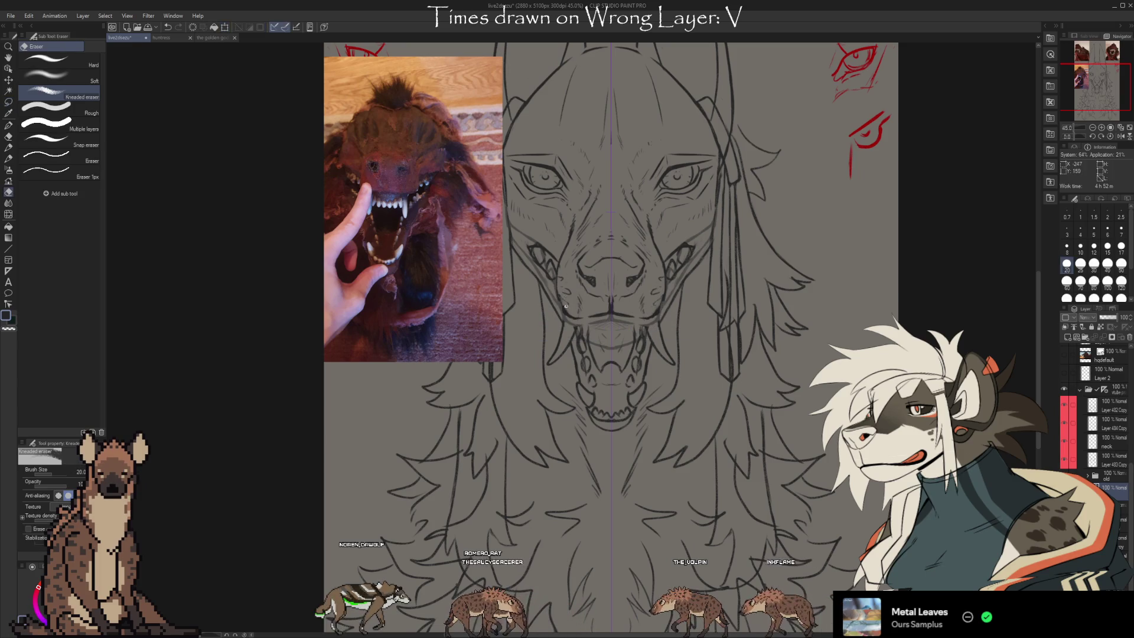
key("b")
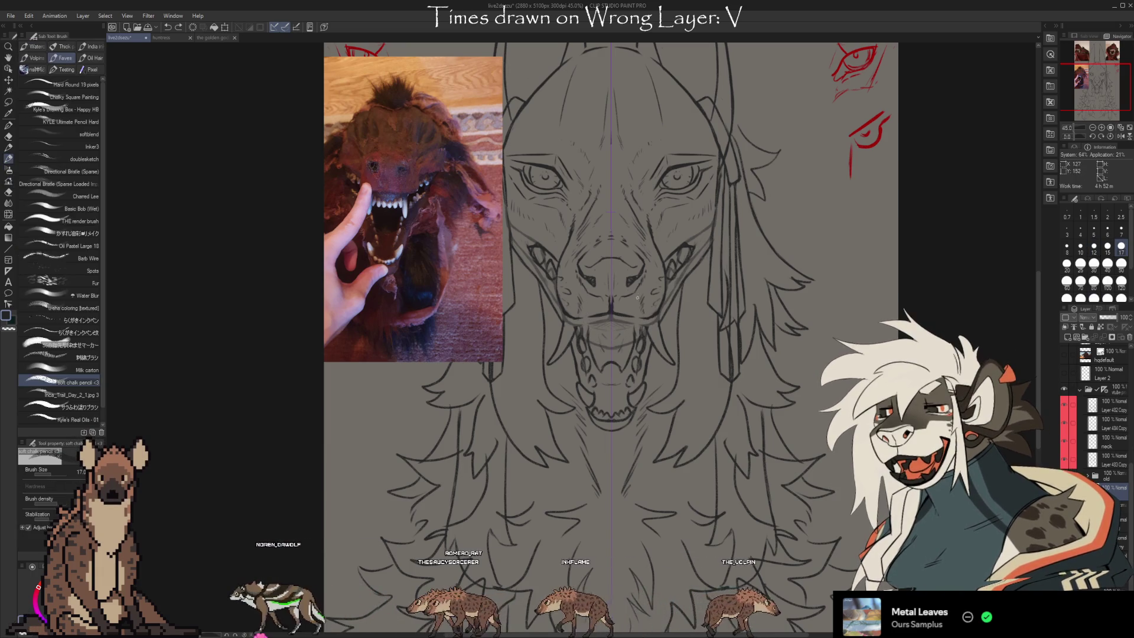
key("e")
key("b")
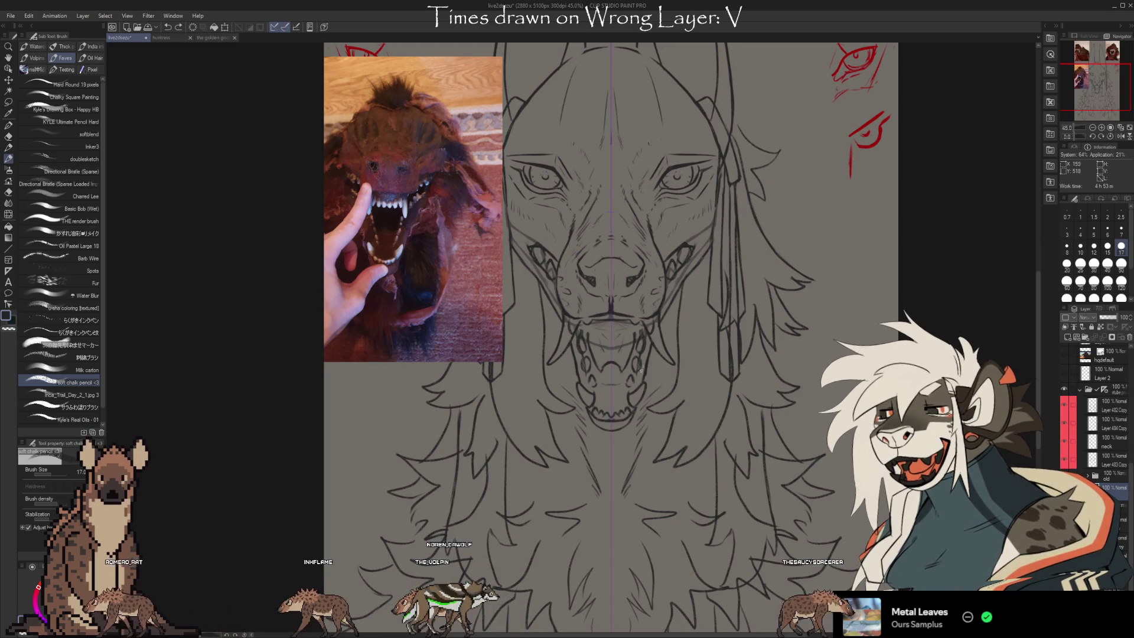
Alternately erase and redraw the lower jaw, mouth-corner and cheek lines, then pan the canvas right.
key("e")
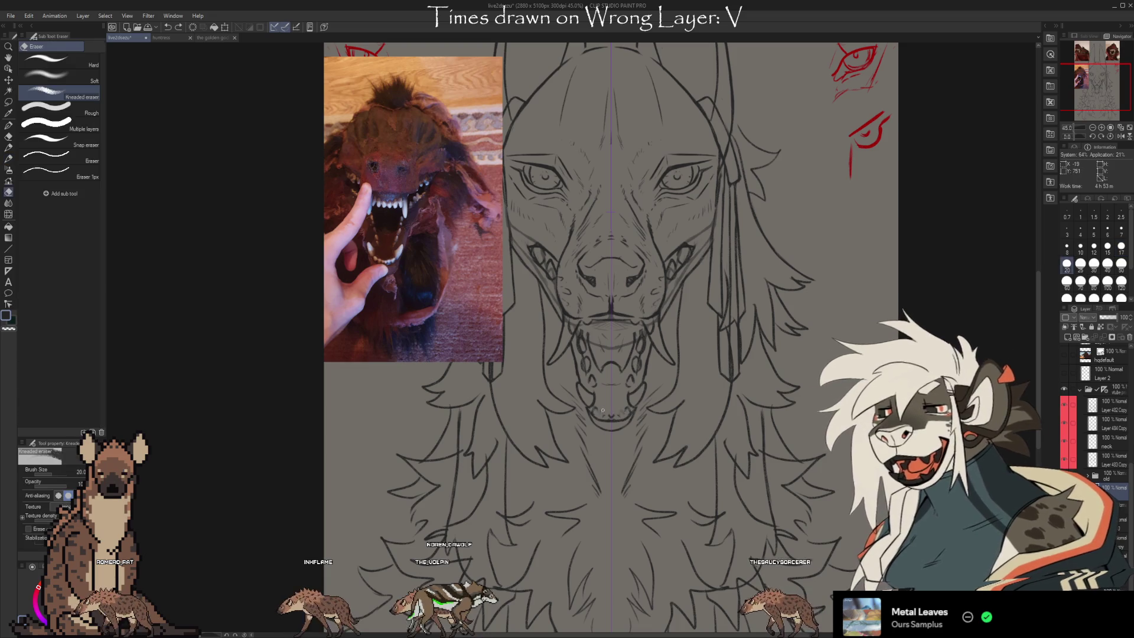
key("b")
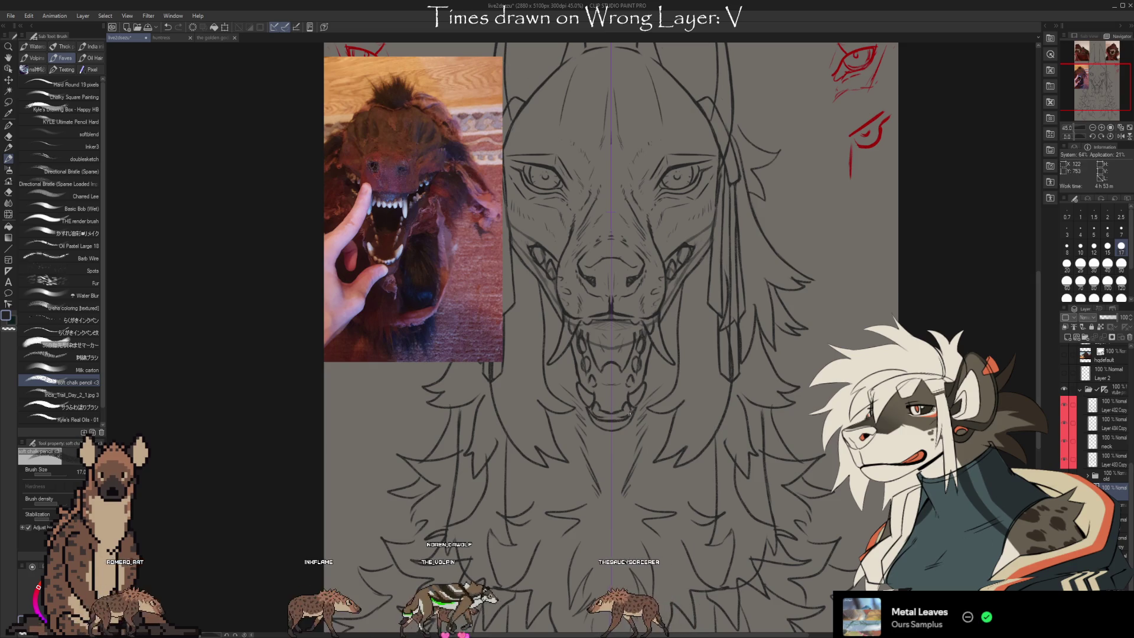
key("e")
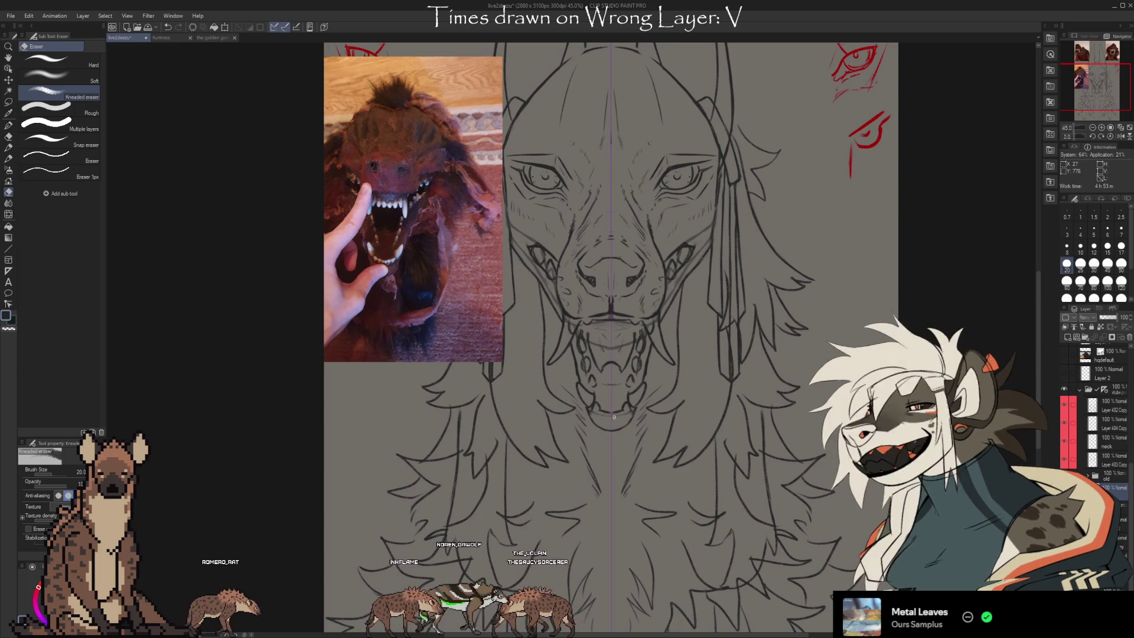
key("b")
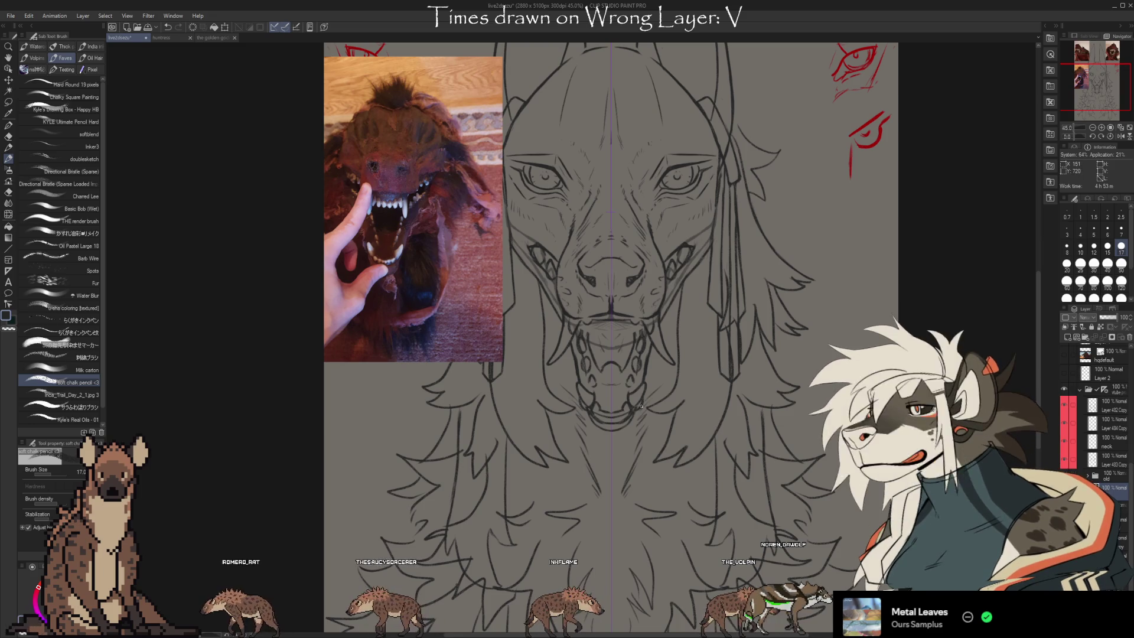
key("e")
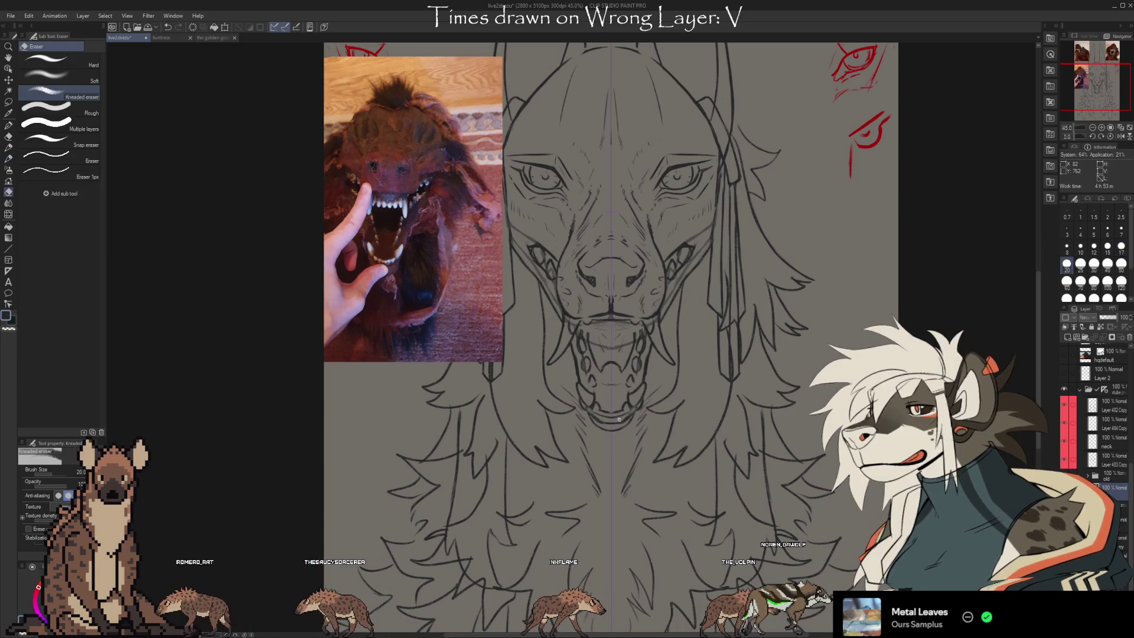
key("b")
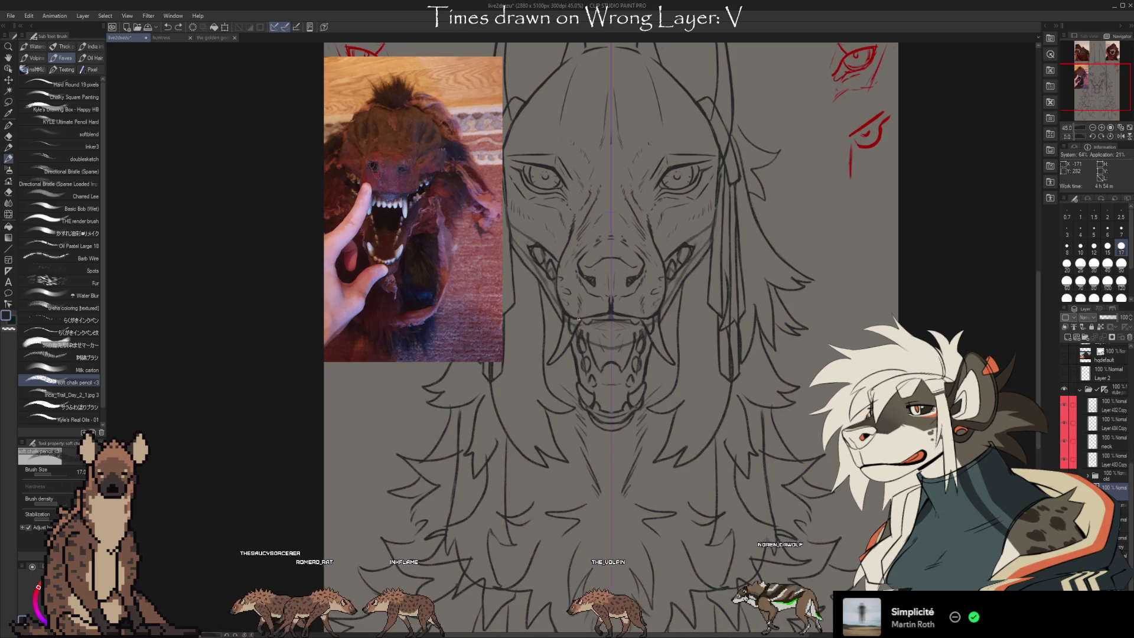
scroll(650, 313, "up", 2)
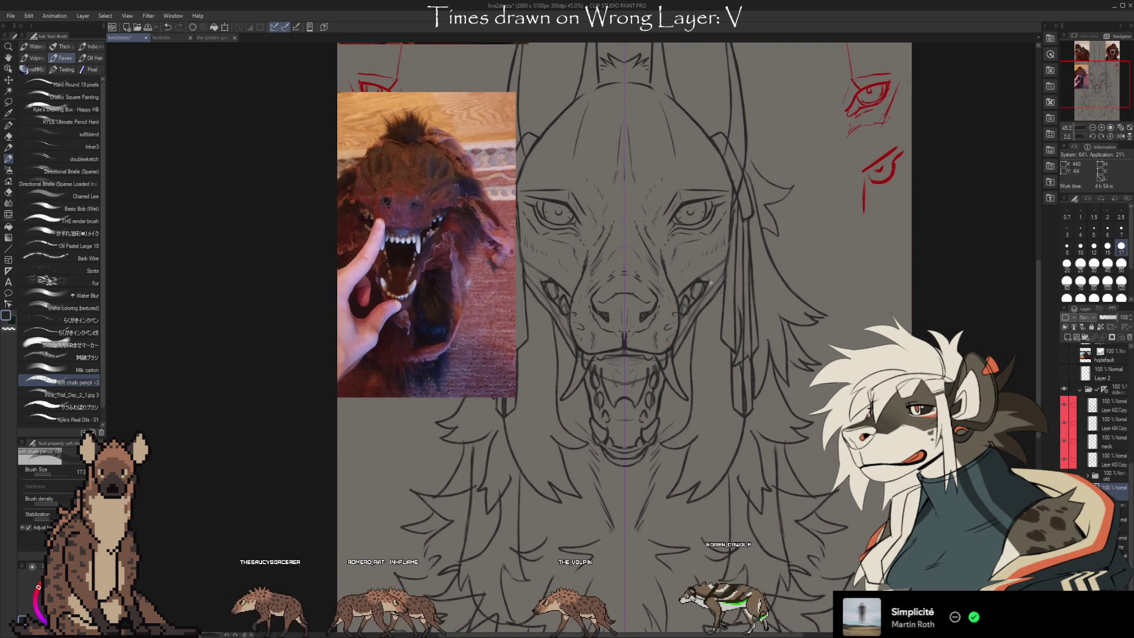
key("e")
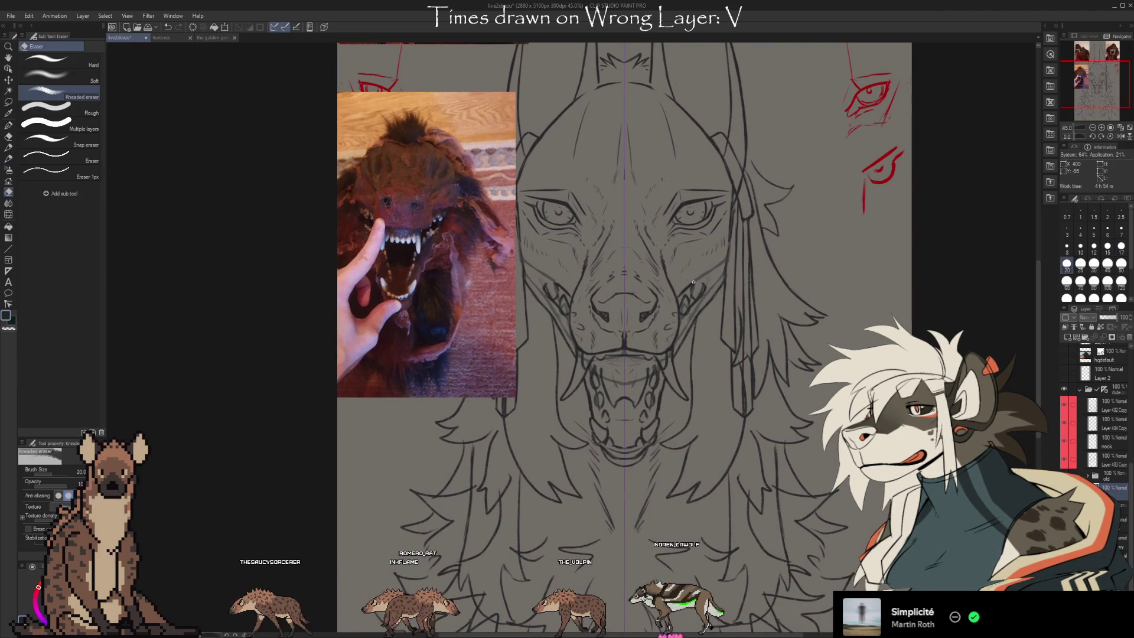
key("b")
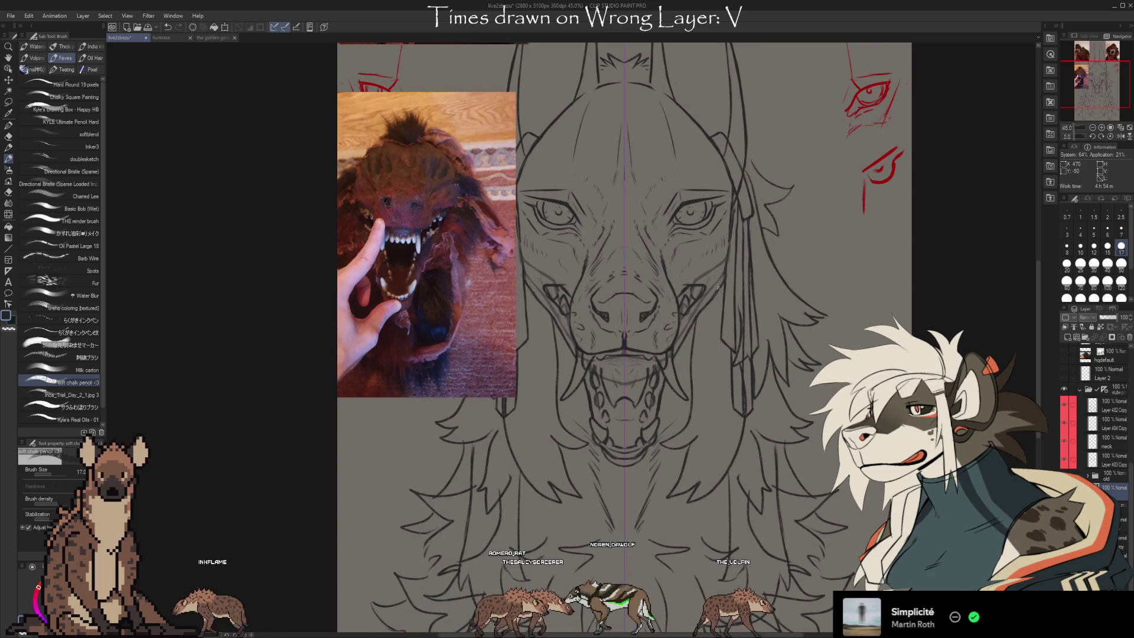
mouse_move(772, 223)
left_mouse_down()
mouse_move(853, 258)
mouse_move(828, 263)
left_mouse_up()
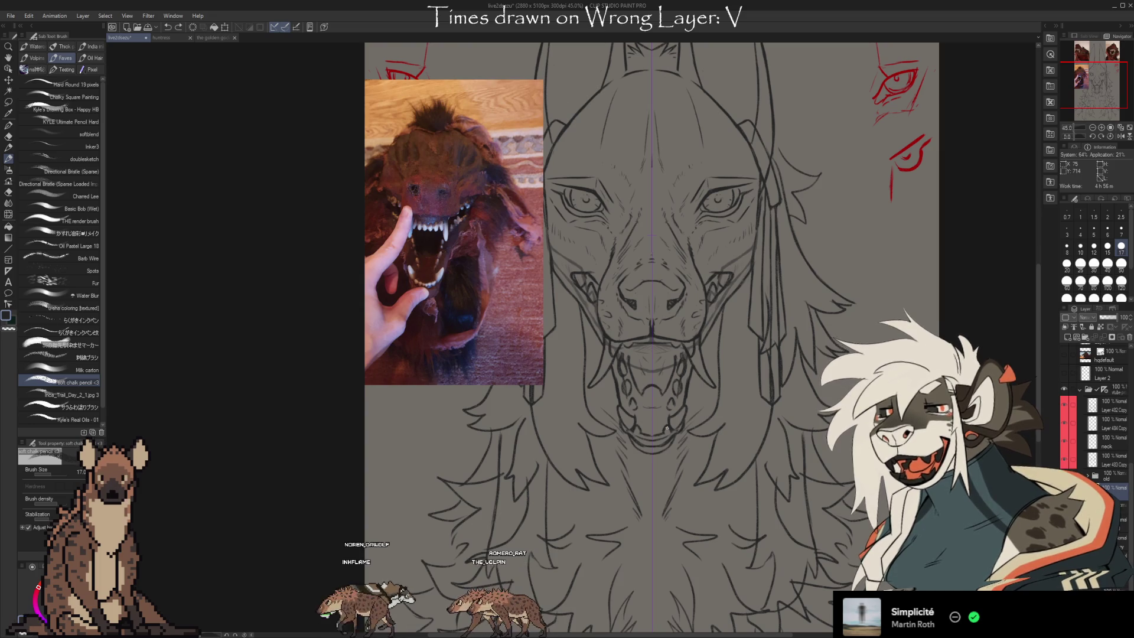
Pan and scroll the canvas to frame the jackal's open mouth and lower jaw.
mouse_move(927, 253)
left_mouse_down()
mouse_move(927, 320)
mouse_move(882, 290)
left_mouse_up()
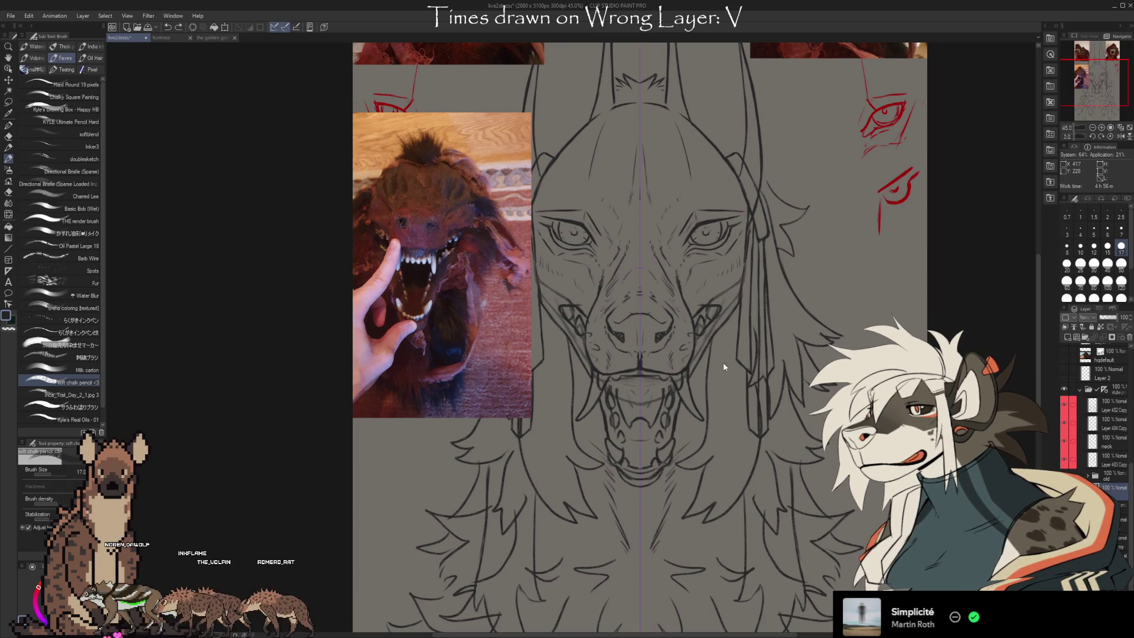
scroll(1104, 413, "up", 1)
scroll(1128, 534, "down", 1)
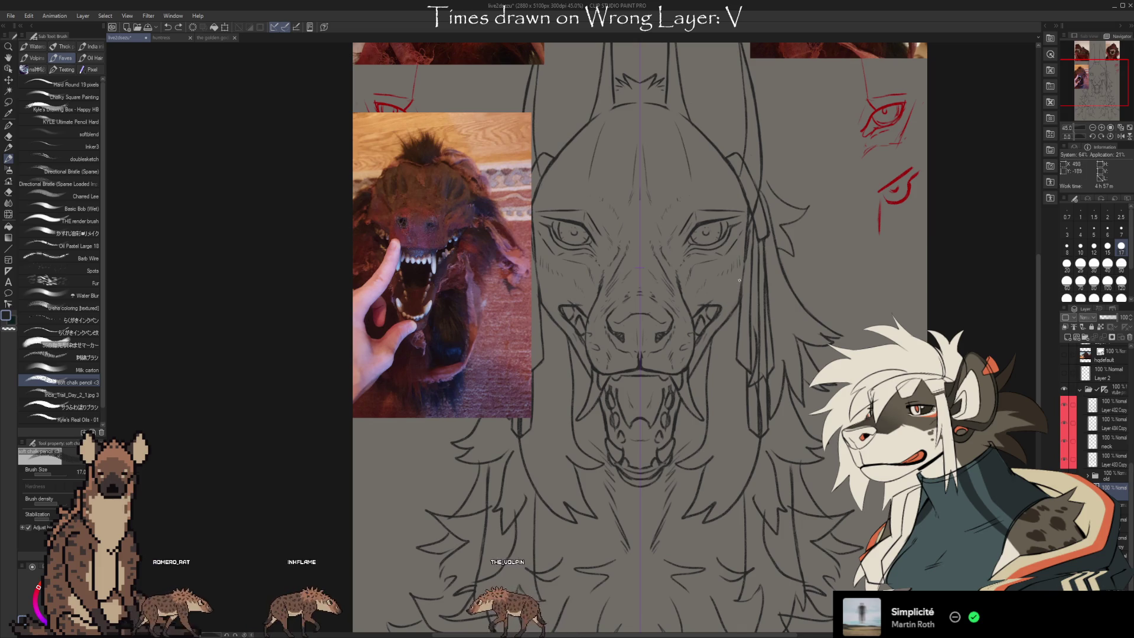
Erase stray mouth strokes and redraw the mouth corners and cheek creases to match the reference.
key("e")
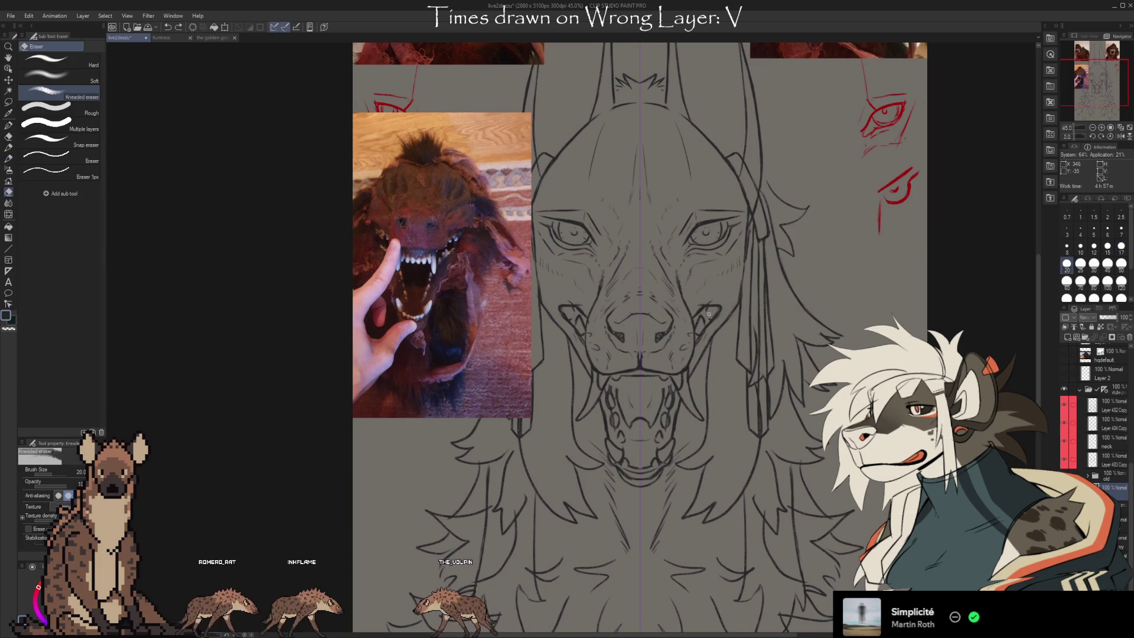
key("b")
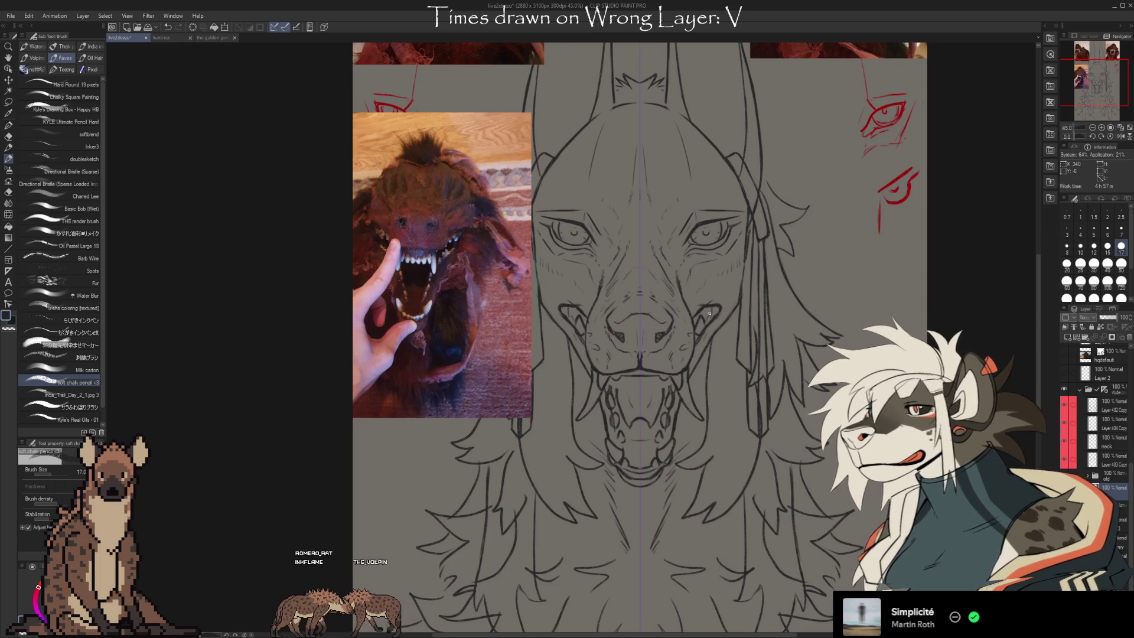
key("e")
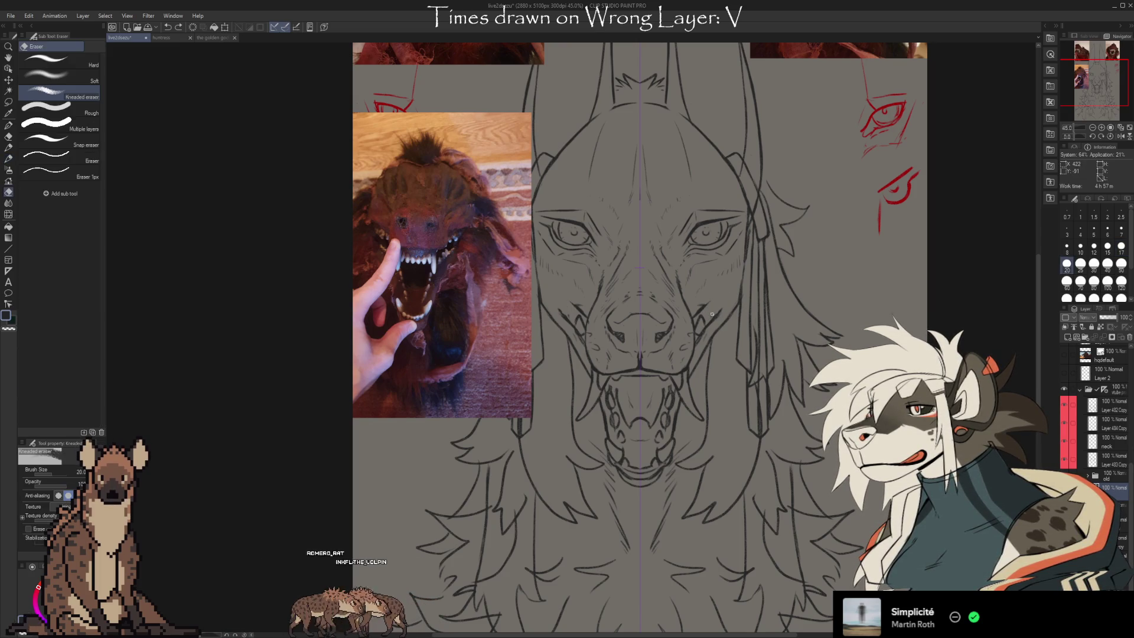
key("b")
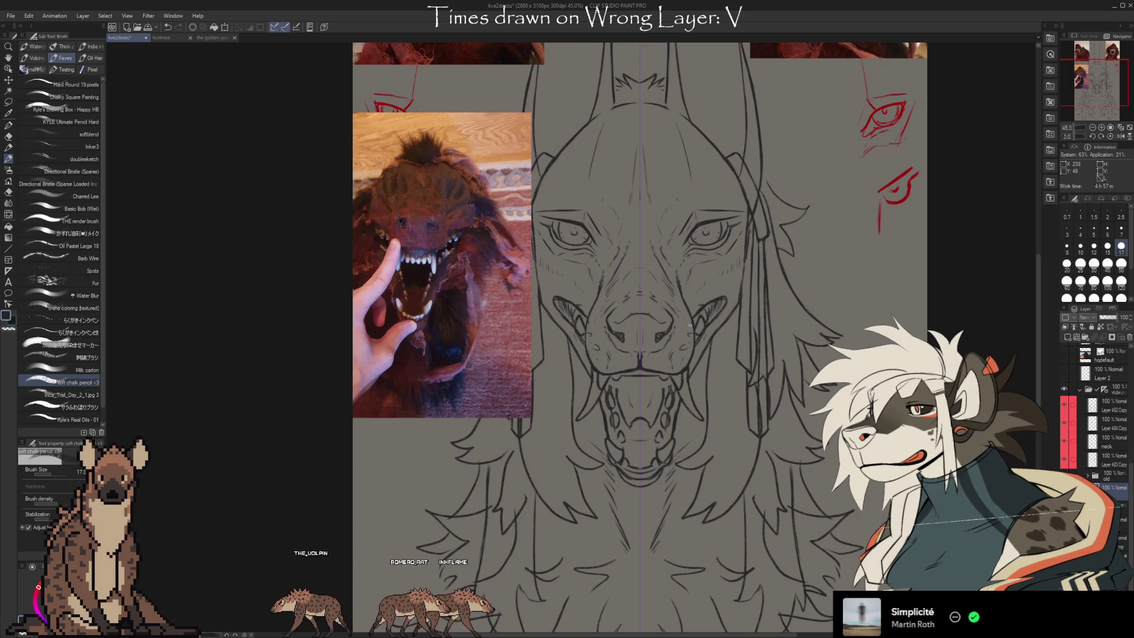
key("e")
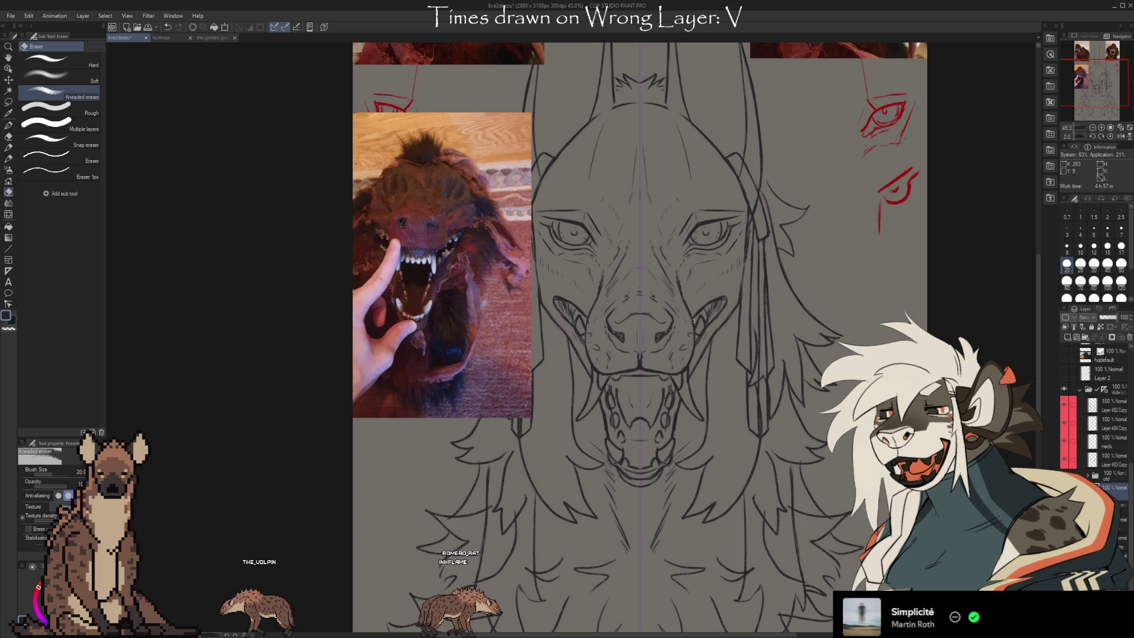
key("b")
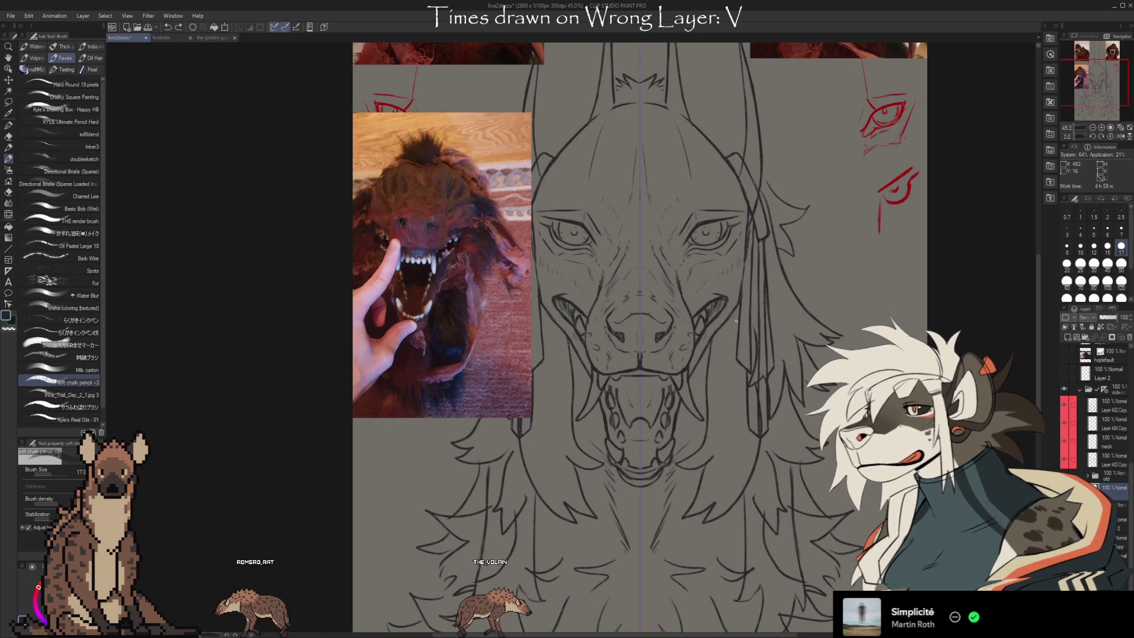
key("e")
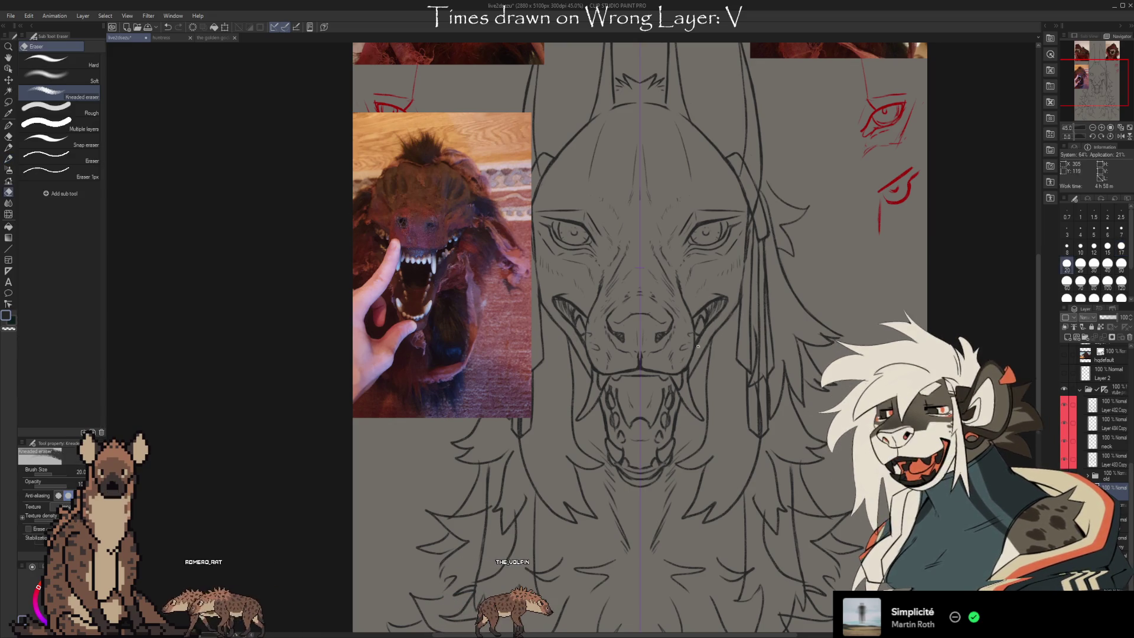
key("b")
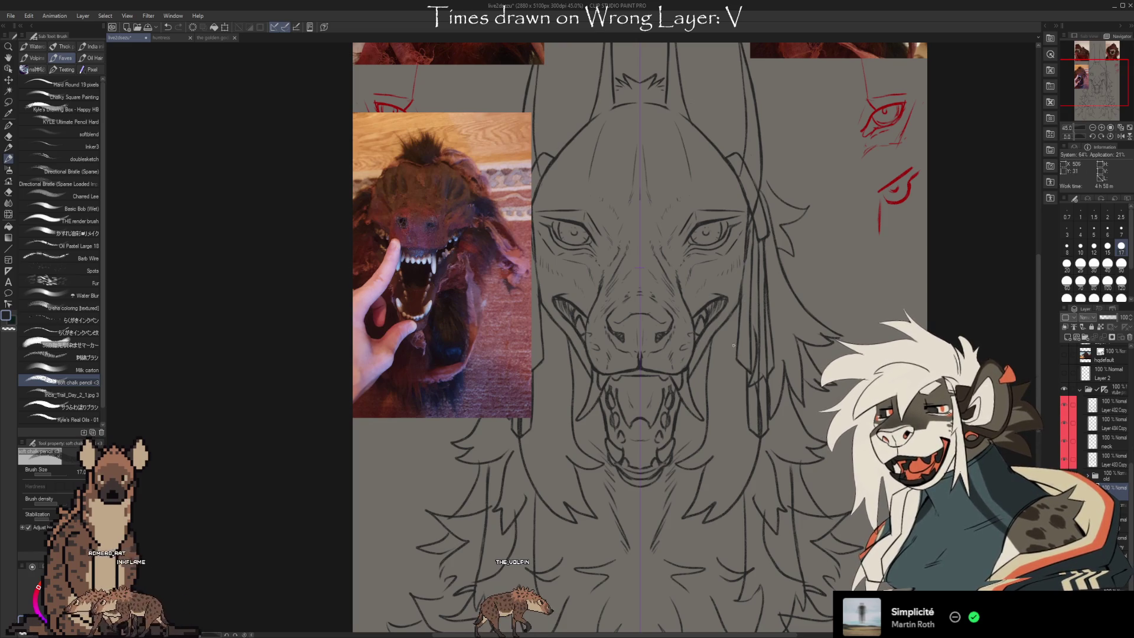
Recentre the muzzle and flick the inked mouth lines on and off to compare with the sketch.
mouse_move(769, 413)
left_mouse_down()
mouse_move(788, 398)
mouse_move(793, 419)
left_mouse_up()
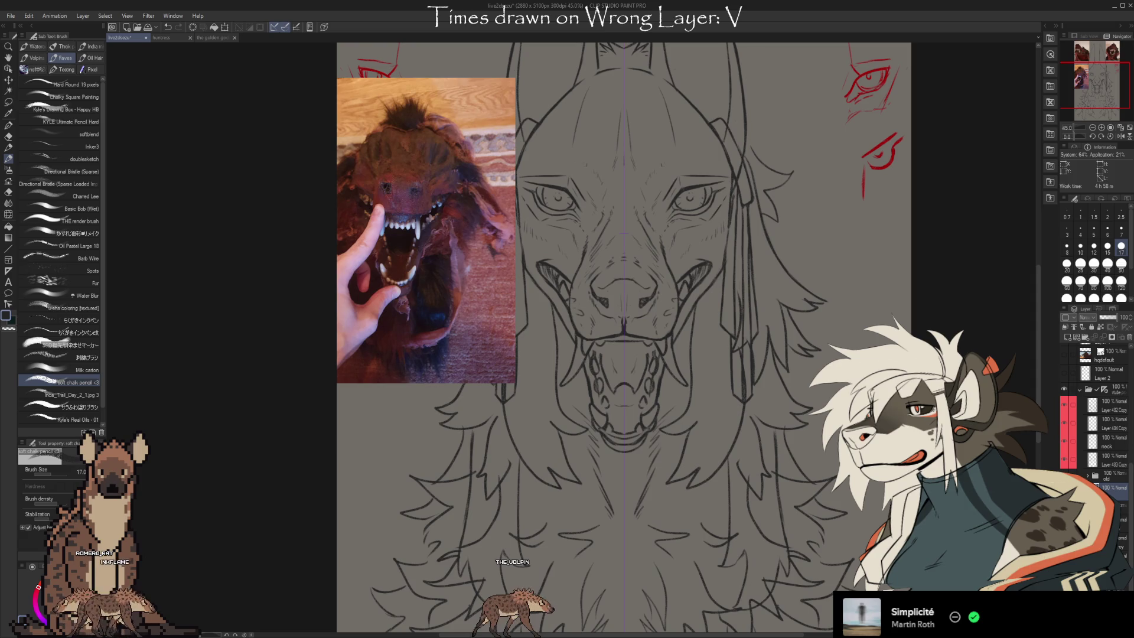
key("Delete")
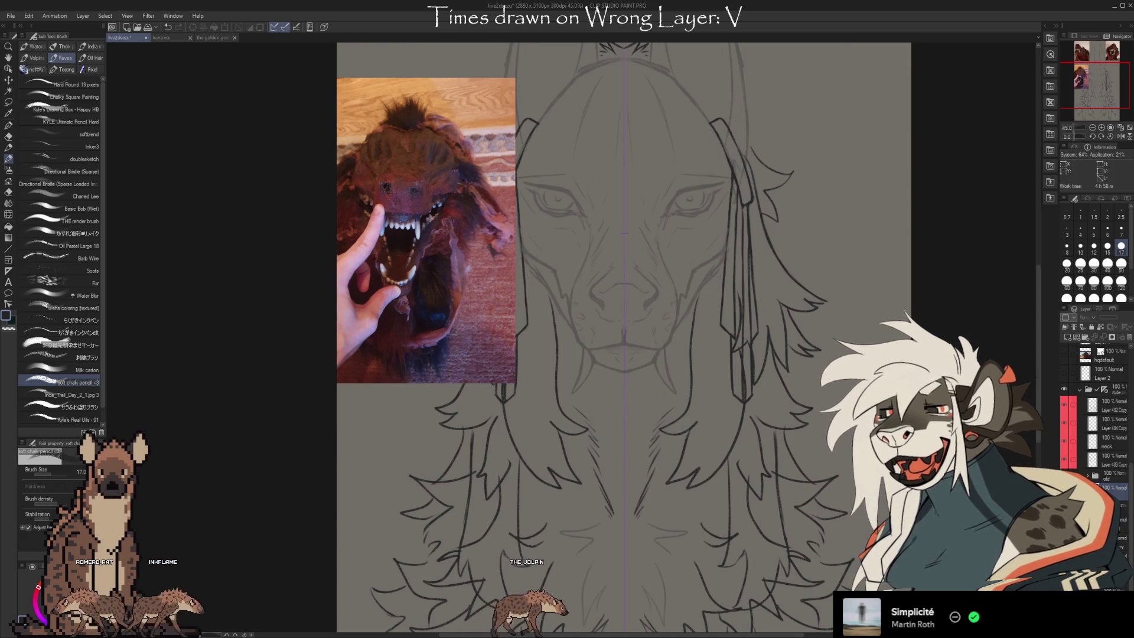
key("ctrl+z")
key("ctrl+y")
key("ctrl+z")
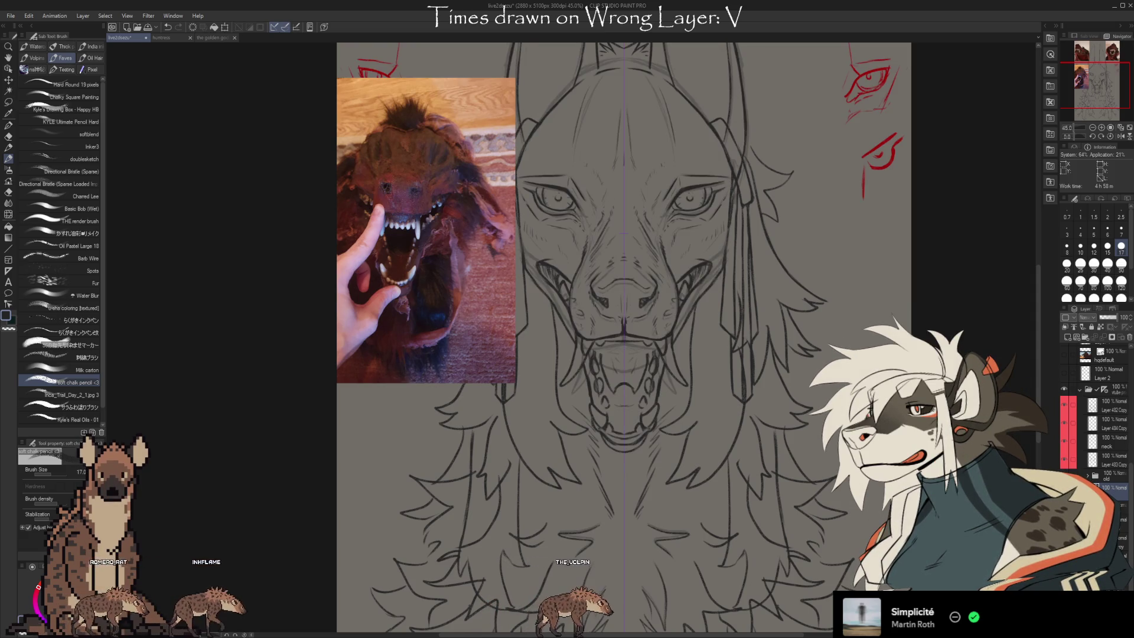
key("ctrl+y")
key("ctrl+z")
key("ctrl+z")
key("ctrl+y")
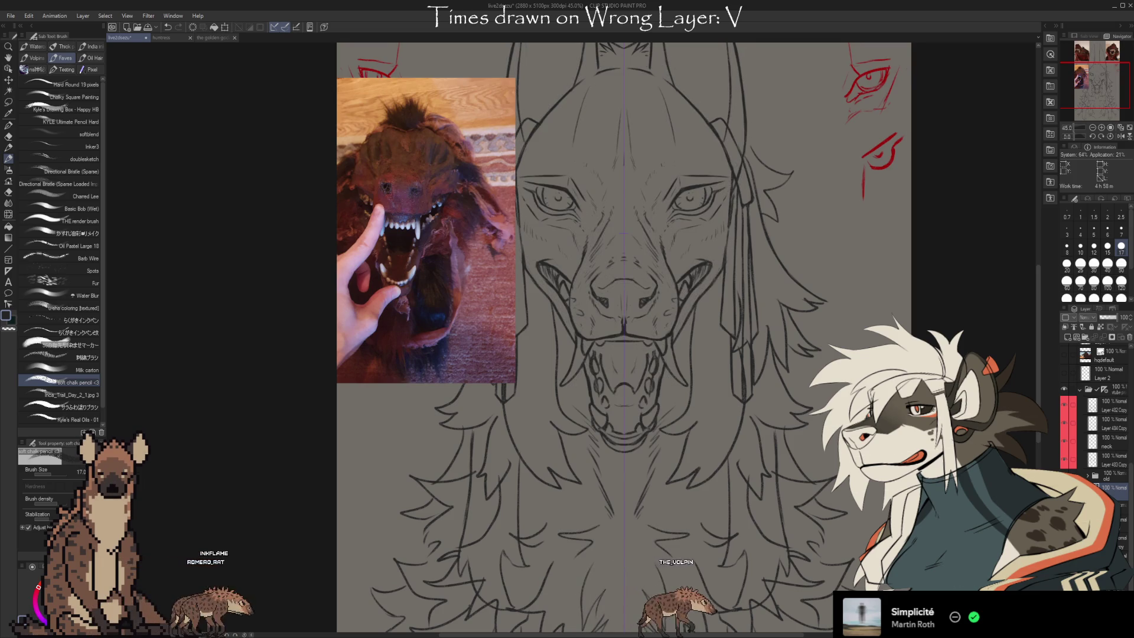
Erase stray strokes and redraw a longer lip line sweeping back from the mouth corner along the cheek.
key("e")
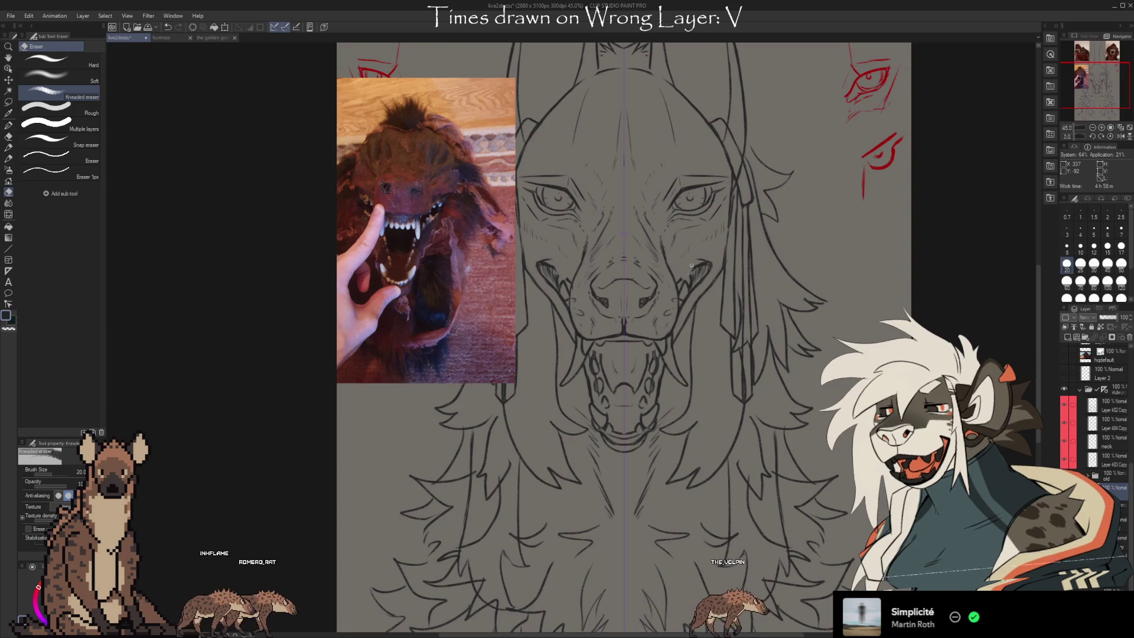
key("b")
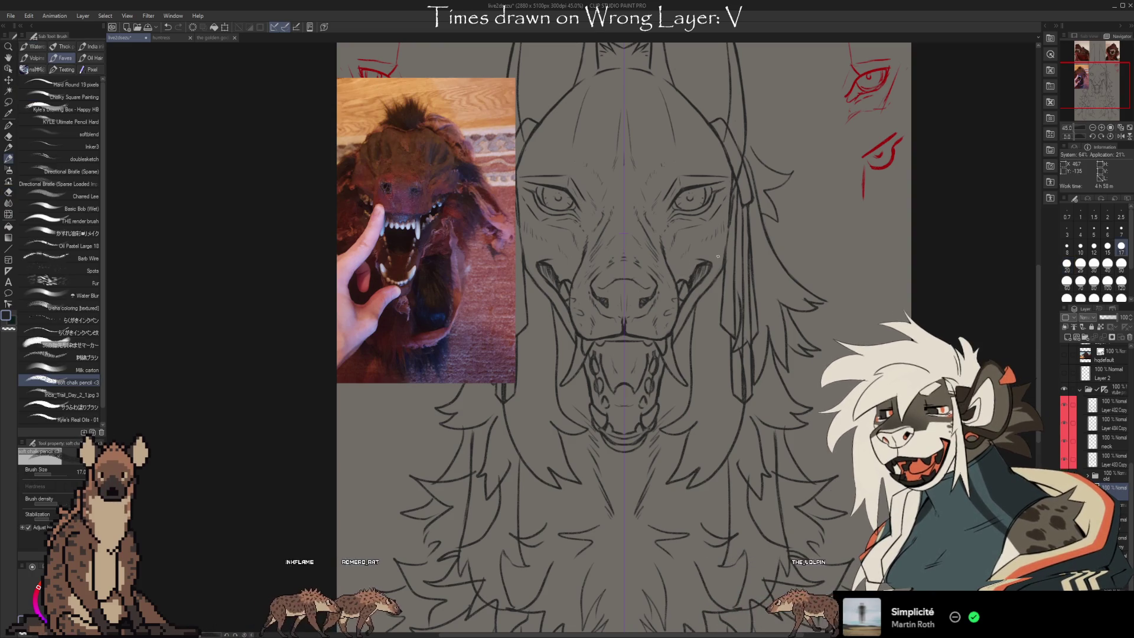
key("e")
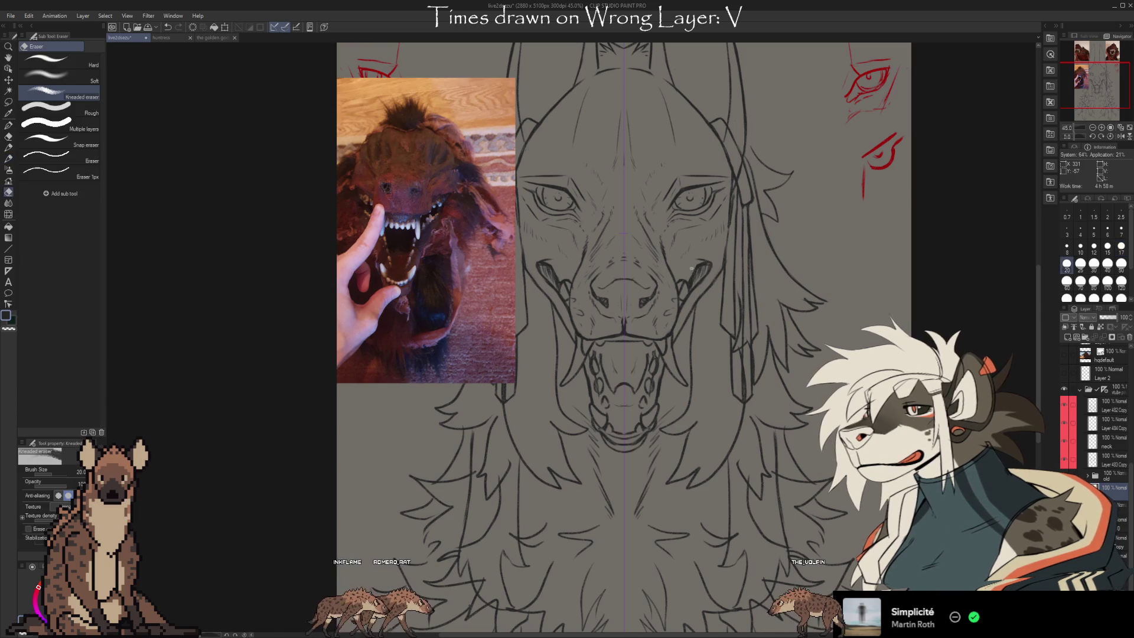
key("b")
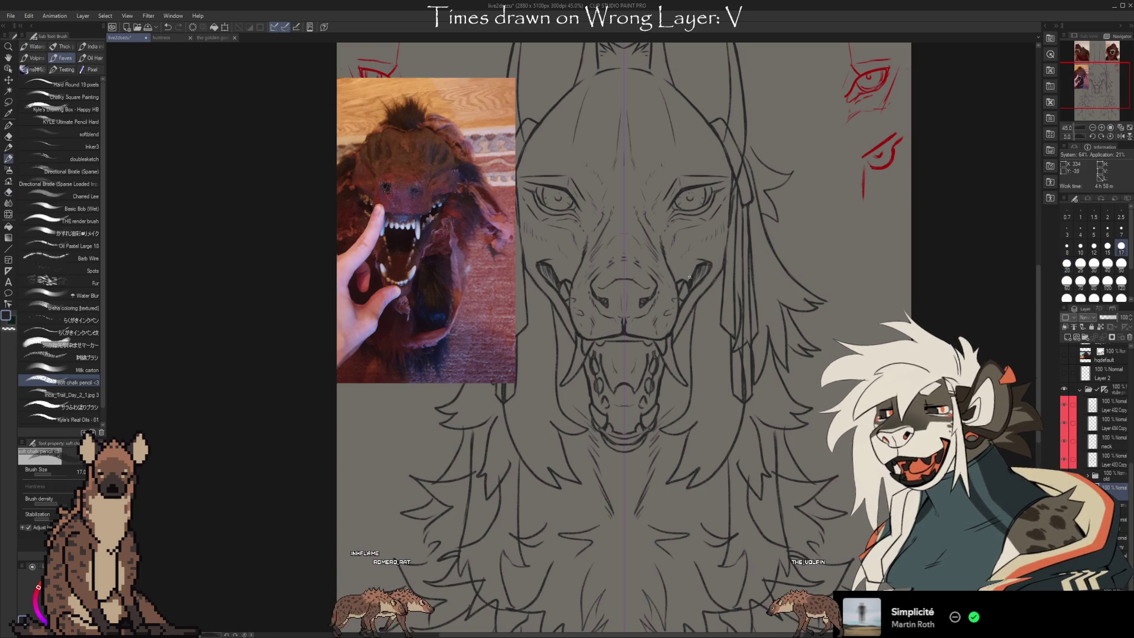
key("e")
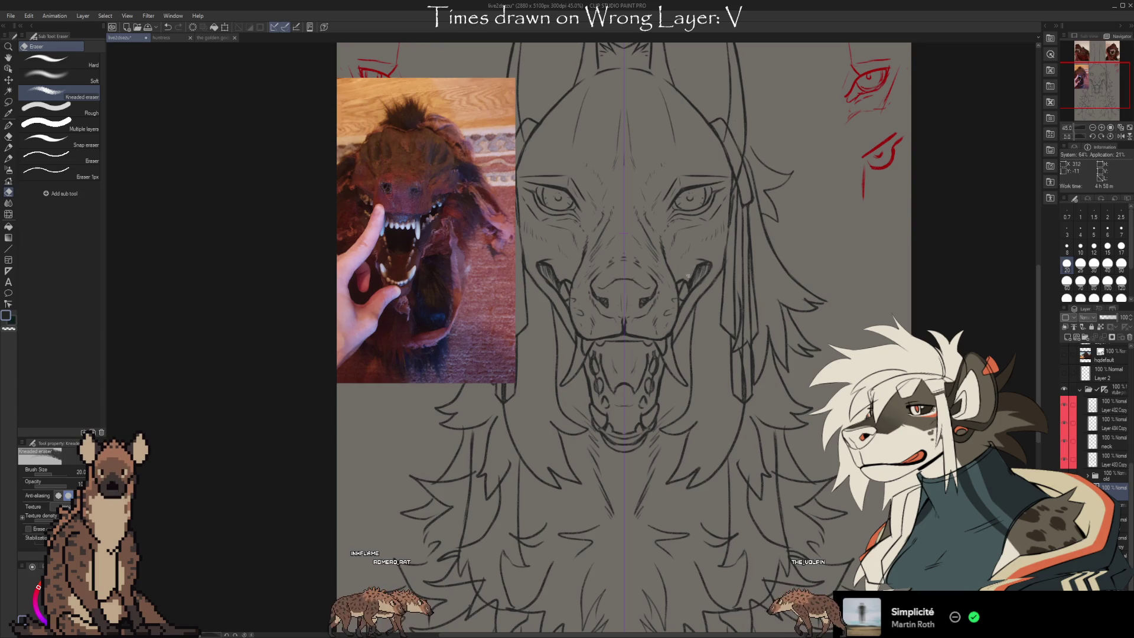
key("b")
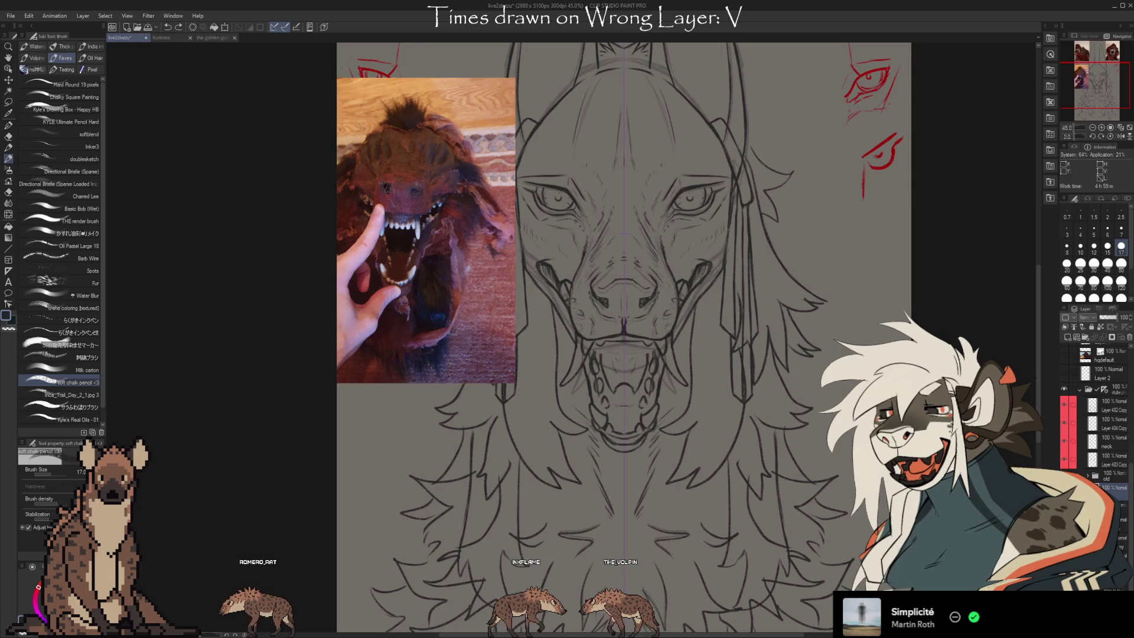
Hide the dark face lineart and select Layer 9 in the Layers panel.
key("ctrl+z")
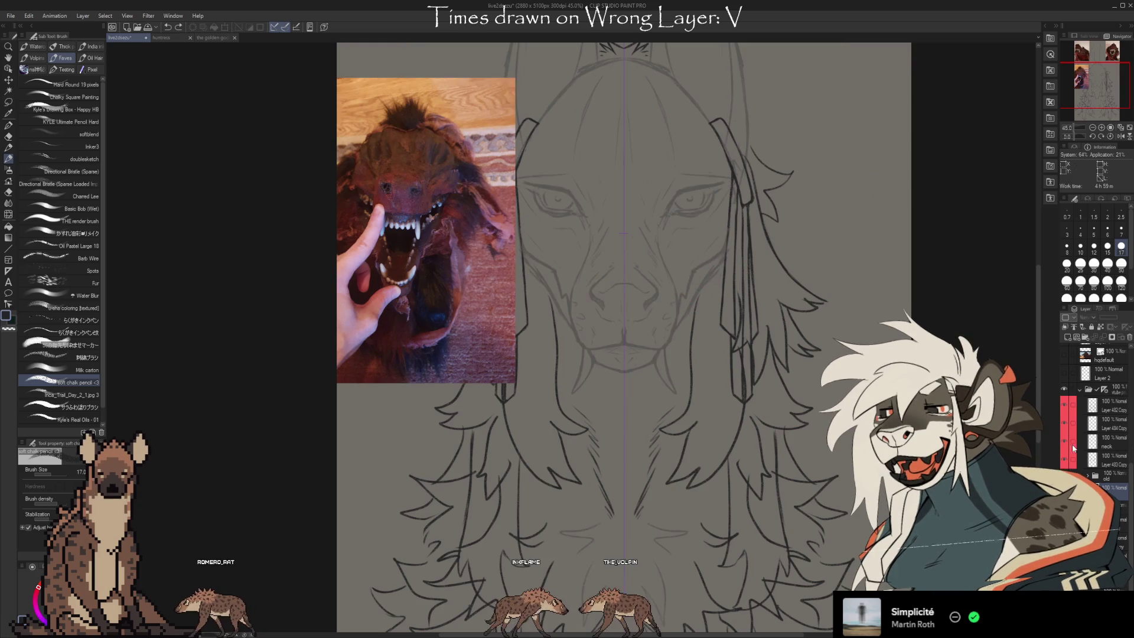
scroll(1125, 405, "down", 5)
scroll(1122, 390, "up", 1)
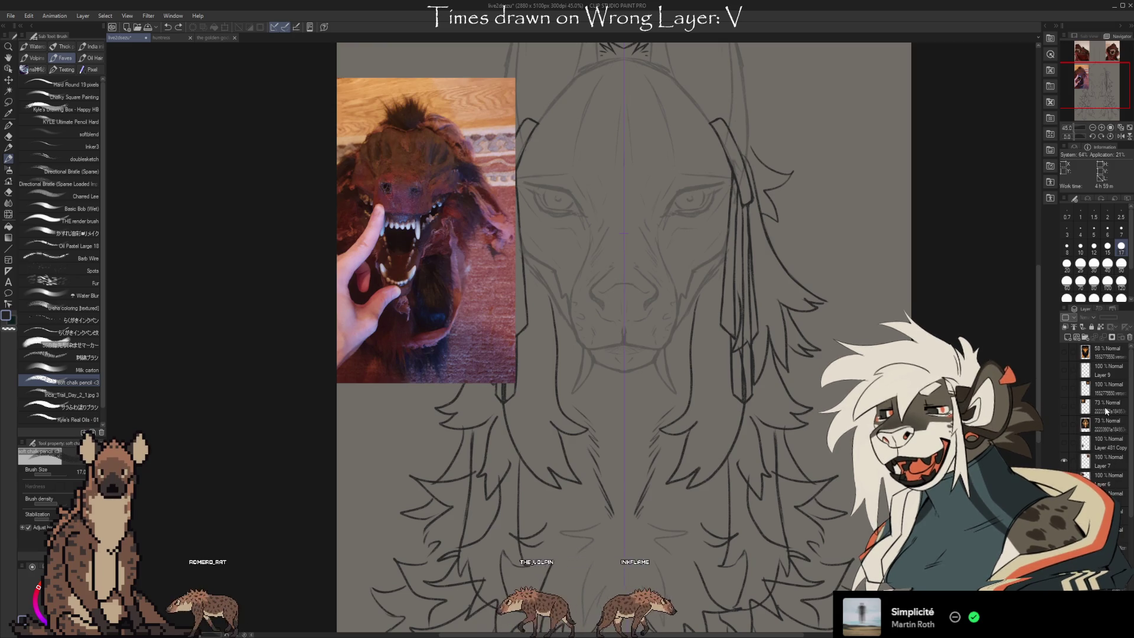
left_click(1110, 377)
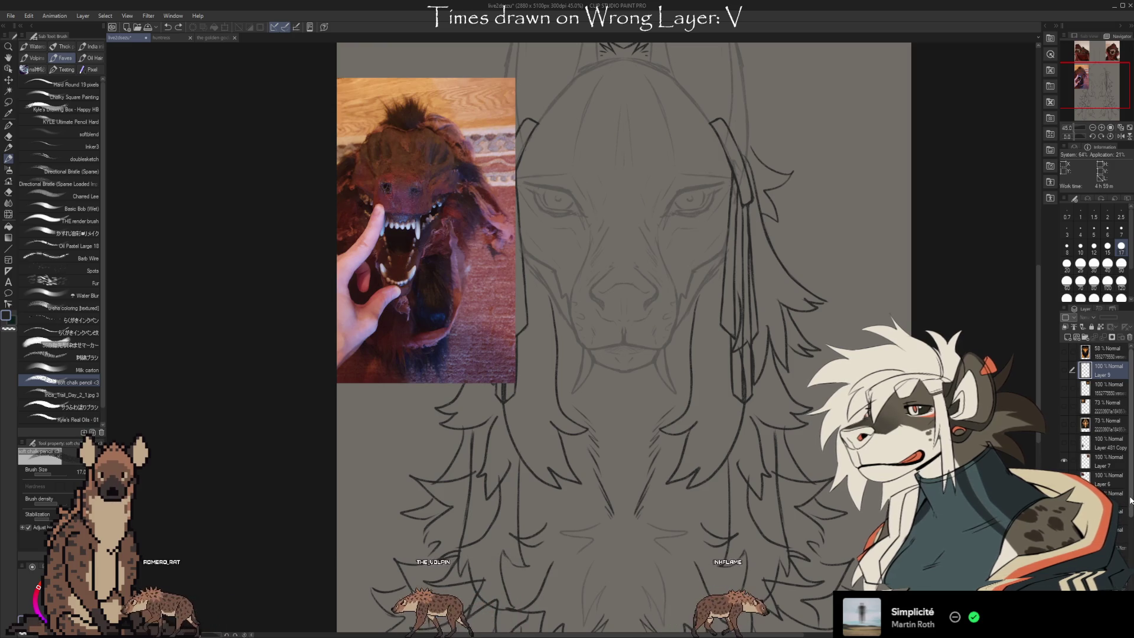
Scroll and pan the canvas up to show the two upper fanged reference photos.
left_click_drag(1128, 504, 1129, 520)
scroll(1130, 519, "down", 5)
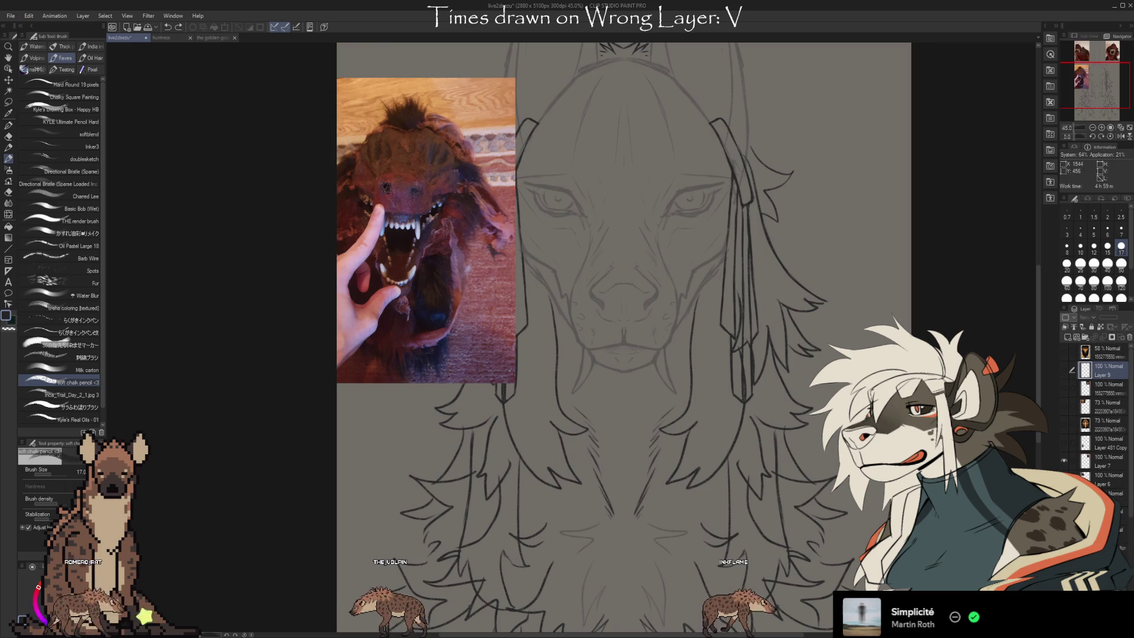
scroll(650, 337, "up", 5)
left_click_drag(649, 337, 634, 297)
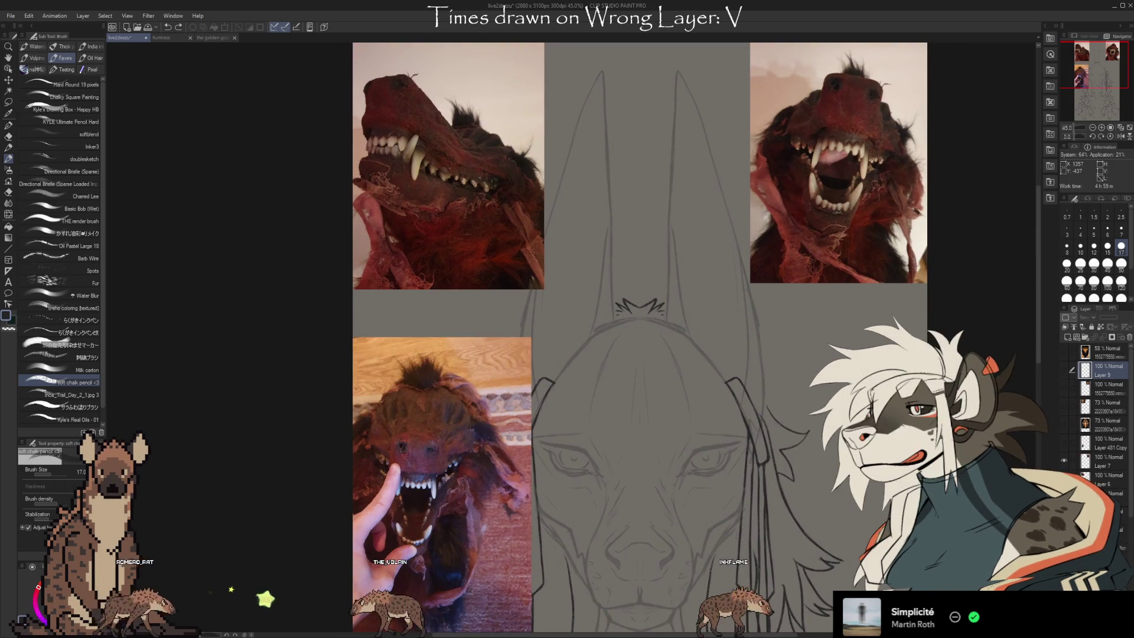
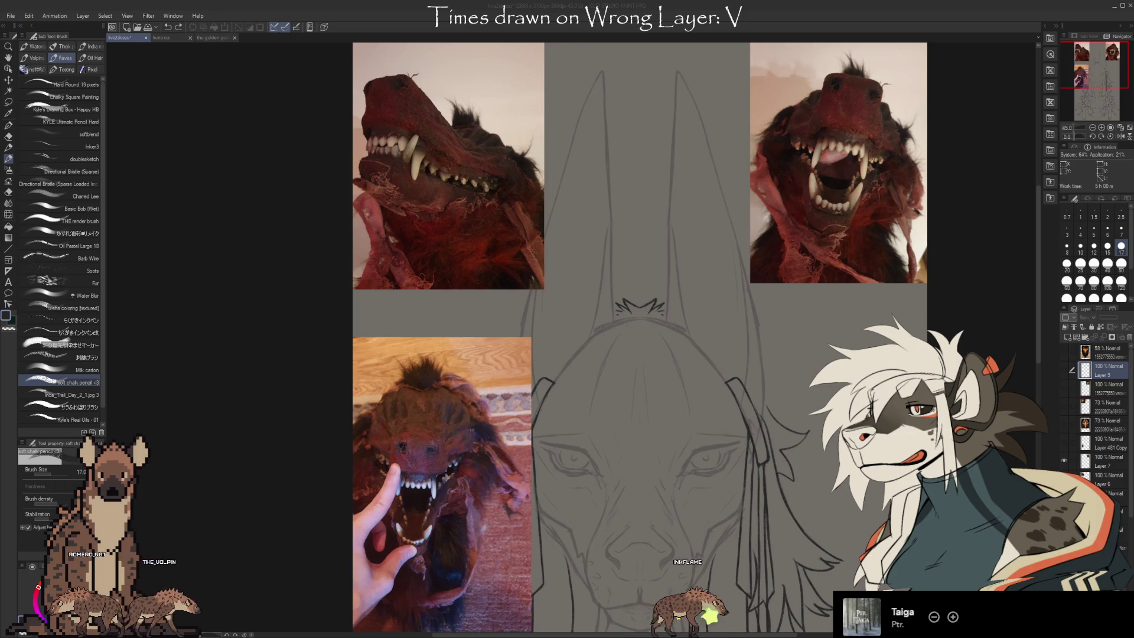
Paste the golden creatures reference sheet and drag it up to the top of the canvas.
key("ctrl+v")
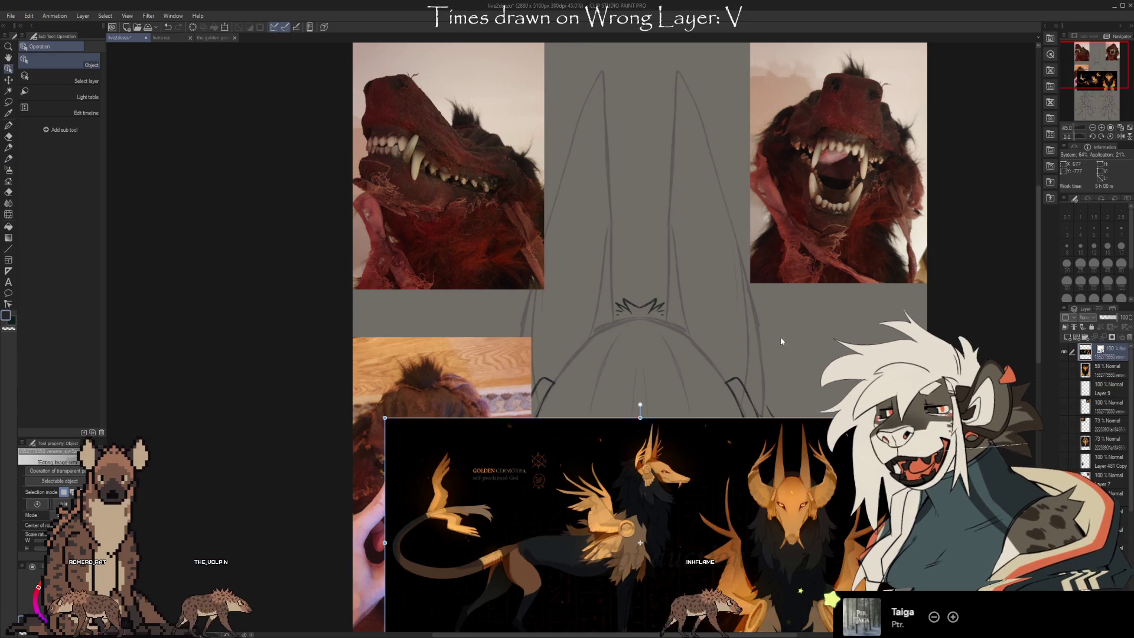
left_click_drag(694, 466, 696, 126)
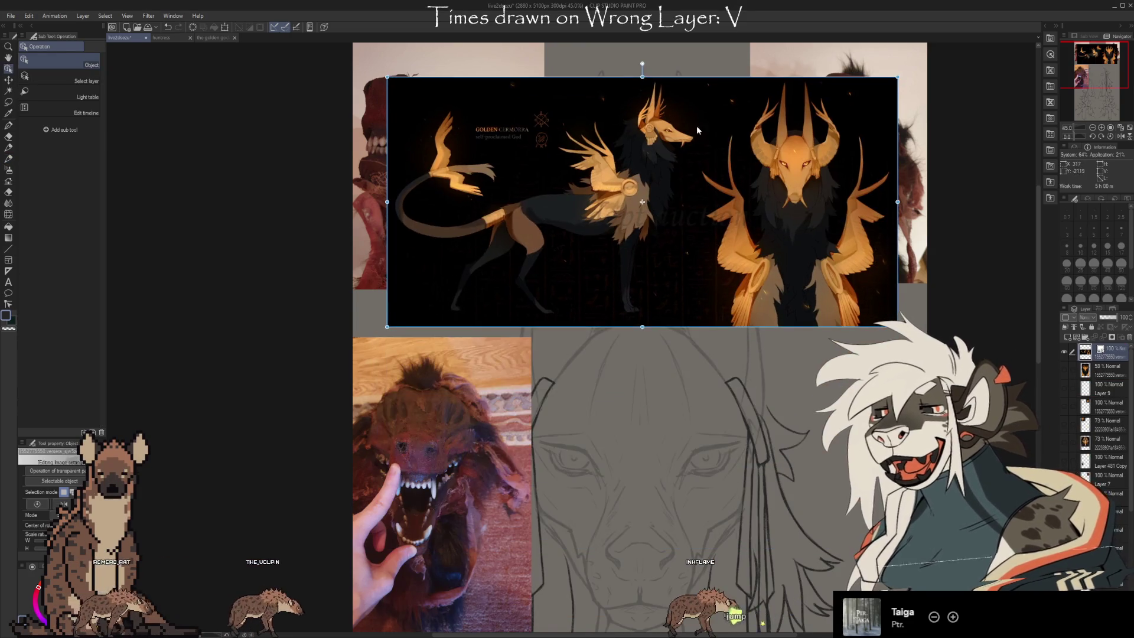
scroll(661, 98, "up", 10)
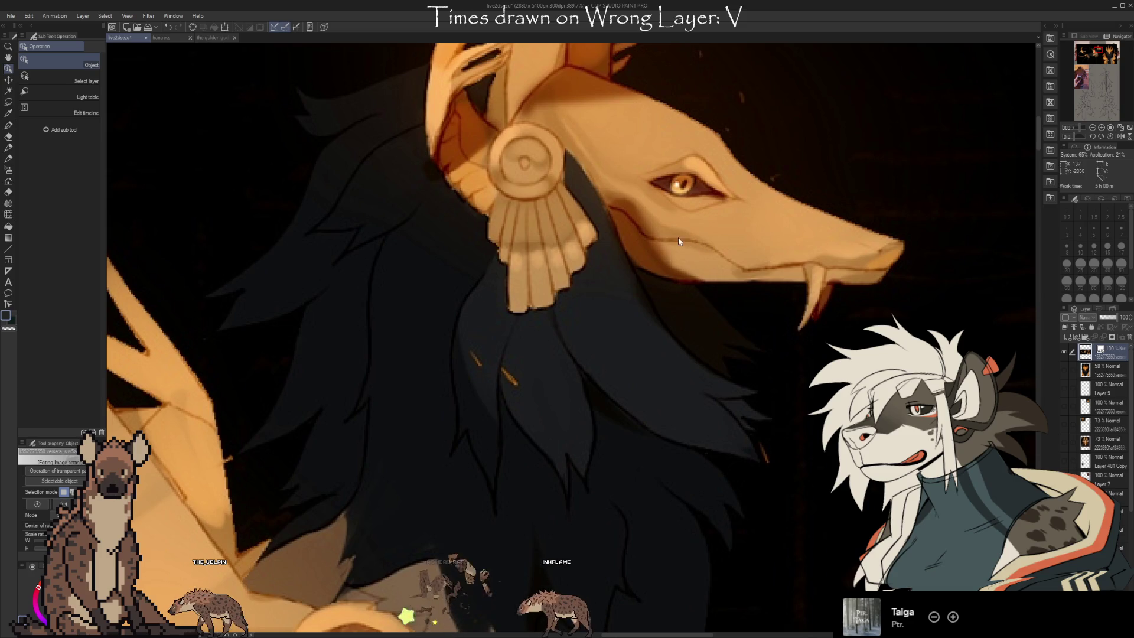
Zoom in and out over the golden creature sheet, then commit its placement above the face sketch.
scroll(658, 101, "down", 5)
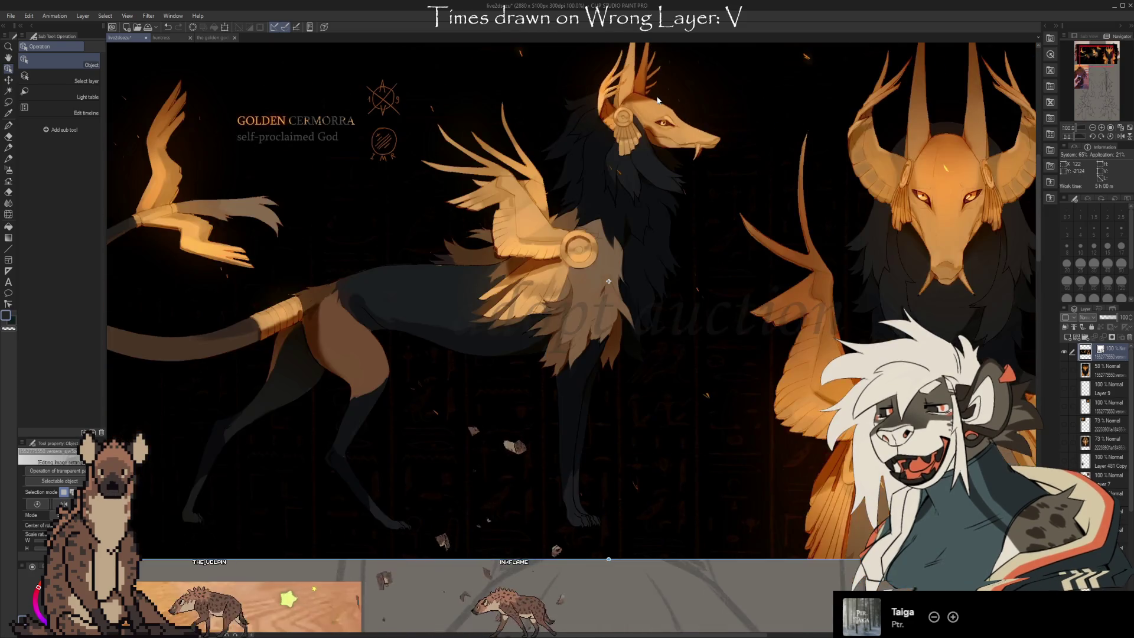
scroll(962, 198, "up", 4)
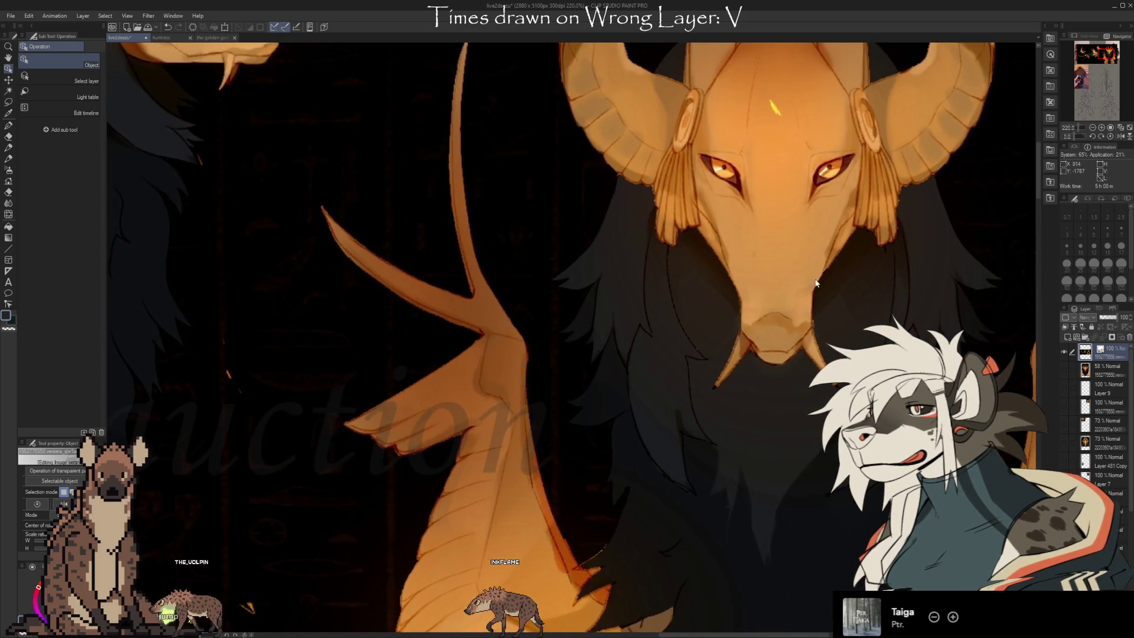
scroll(847, 205, "down", 4)
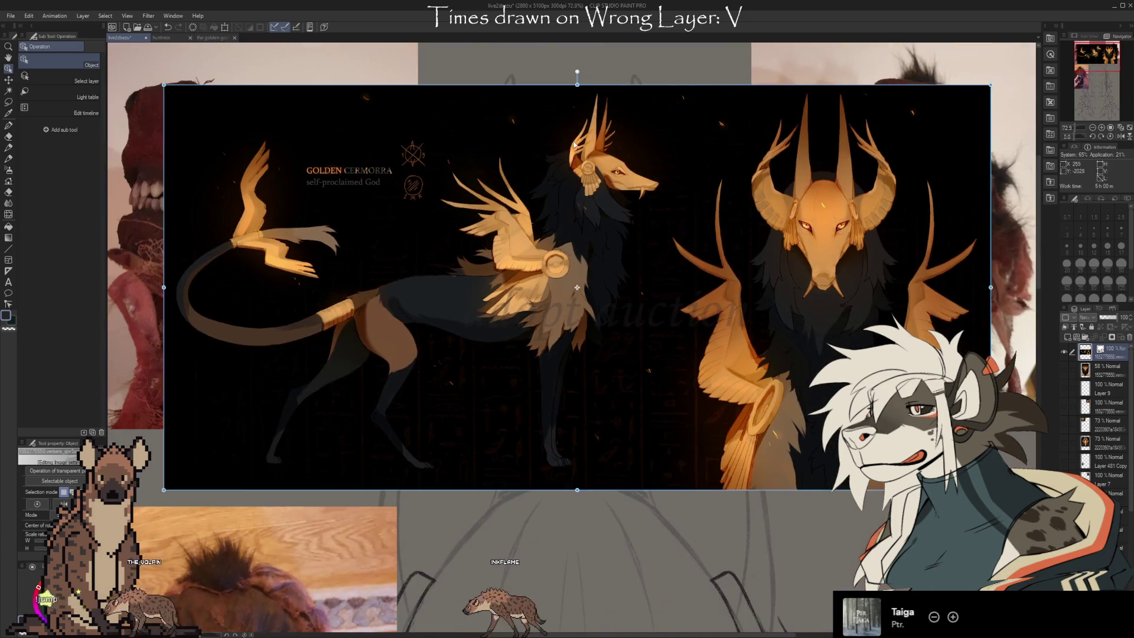
scroll(650, 107, "down", 2)
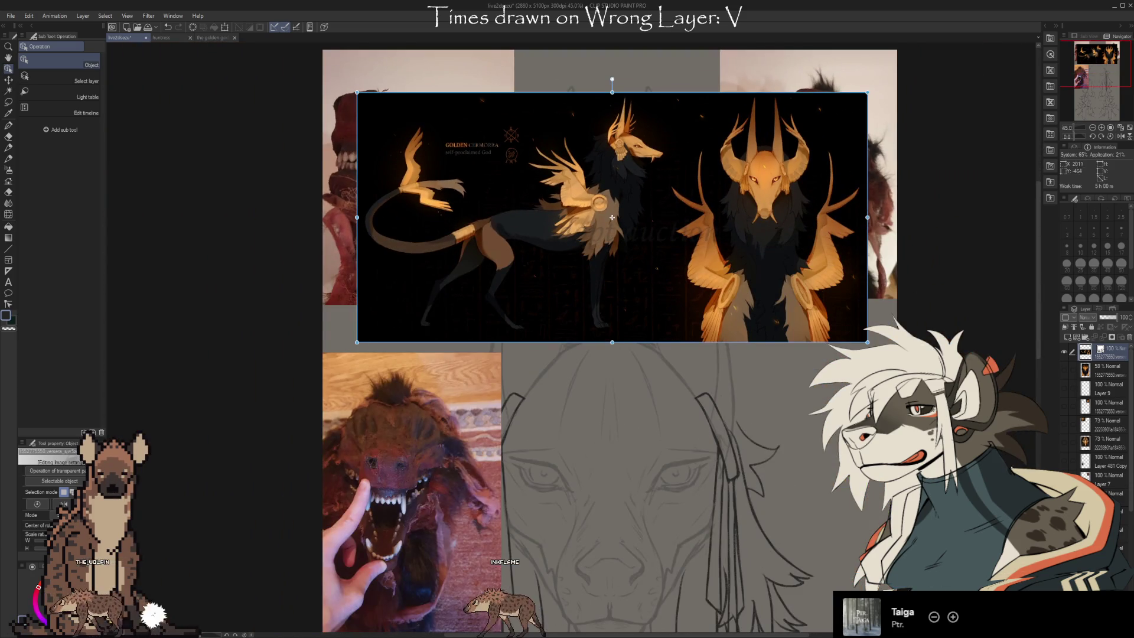
scroll(646, 157, "up", 5)
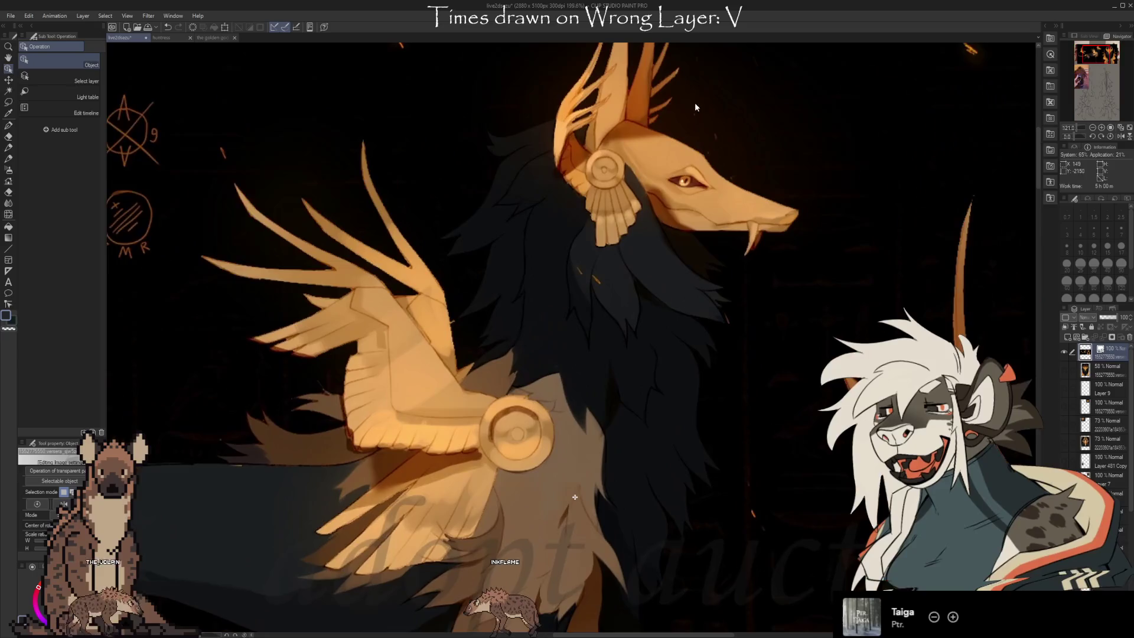
scroll(556, 367, "down", 1)
scroll(537, 267, "up", 3)
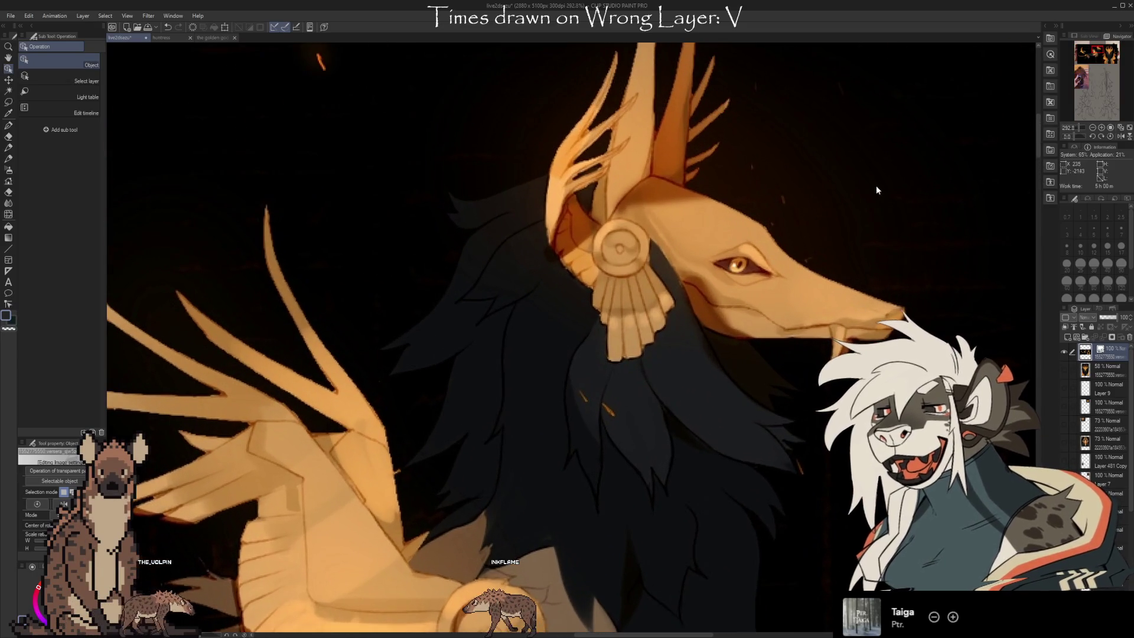
scroll(877, 190, "up", 1)
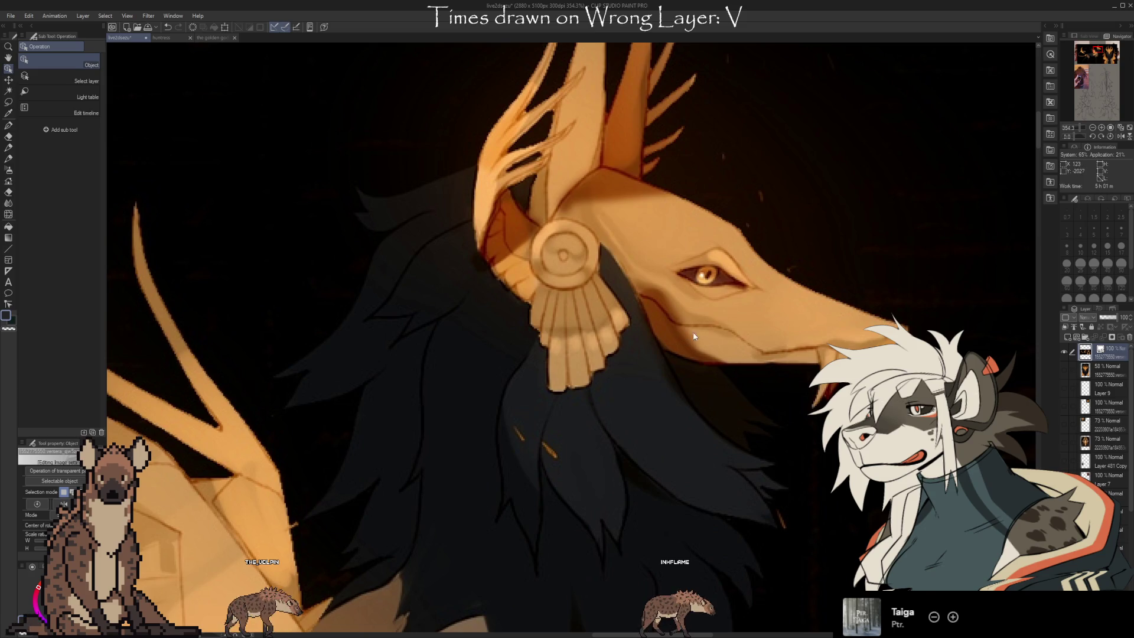
scroll(694, 336, "down", 6)
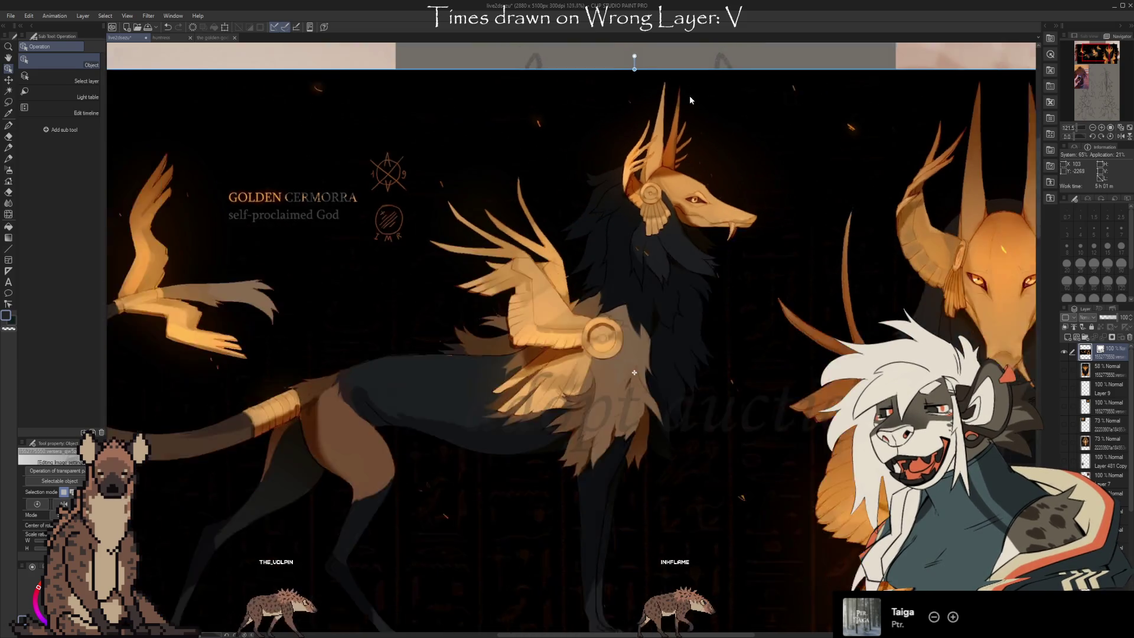
scroll(636, 86, "down", 4)
scroll(664, 464, "up", 3)
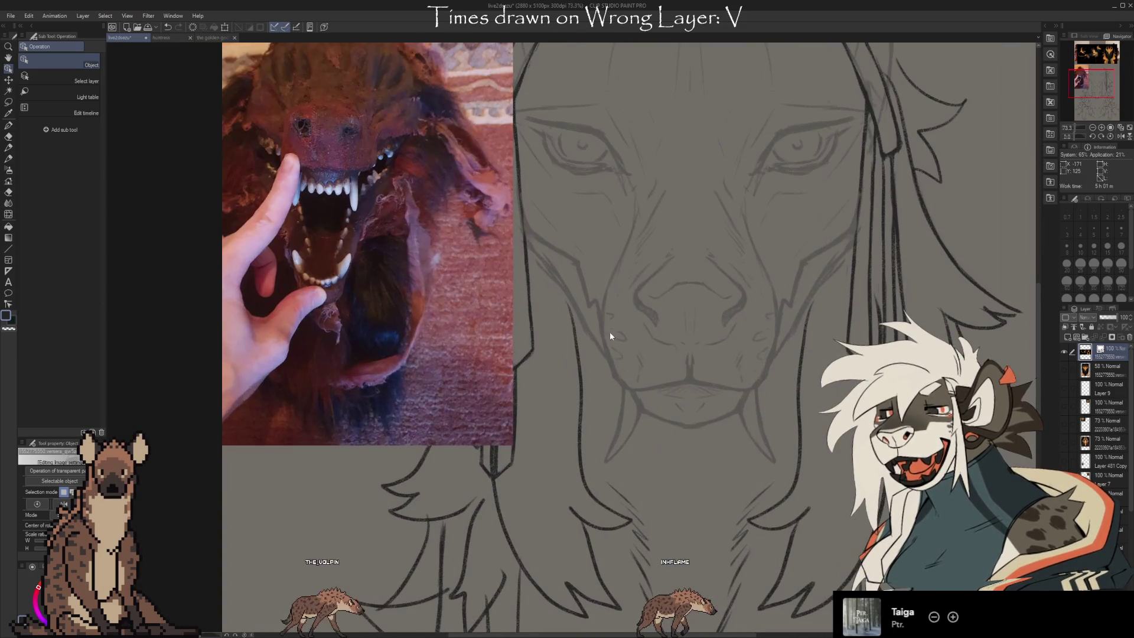
scroll(684, 400, "down", 2)
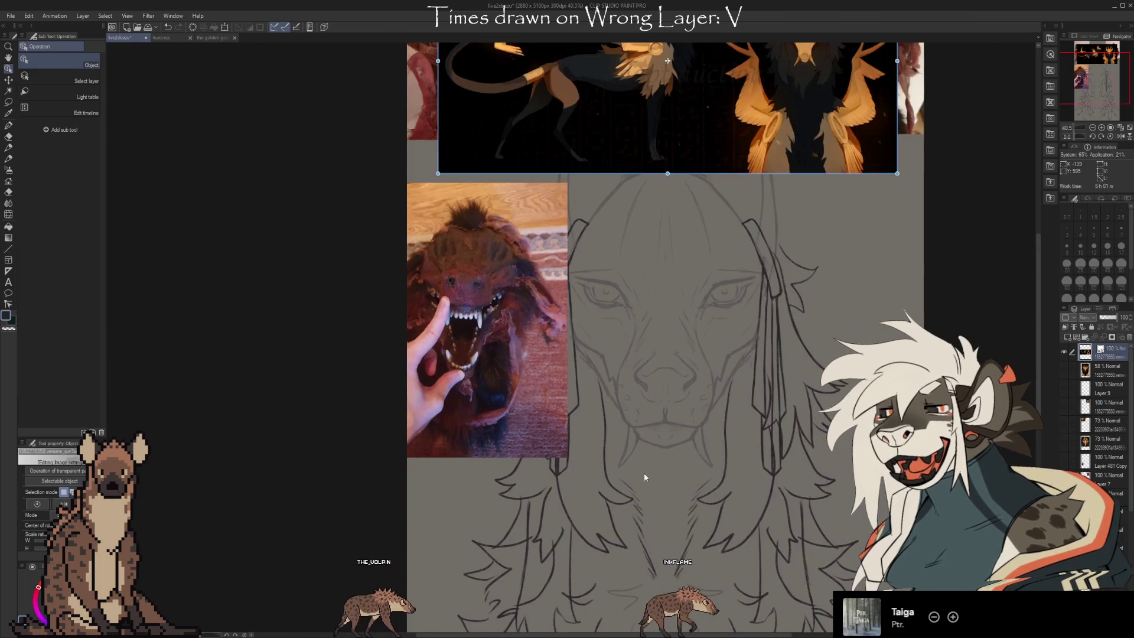
scroll(681, 476, "down", 1)
scroll(684, 367, "up", 4)
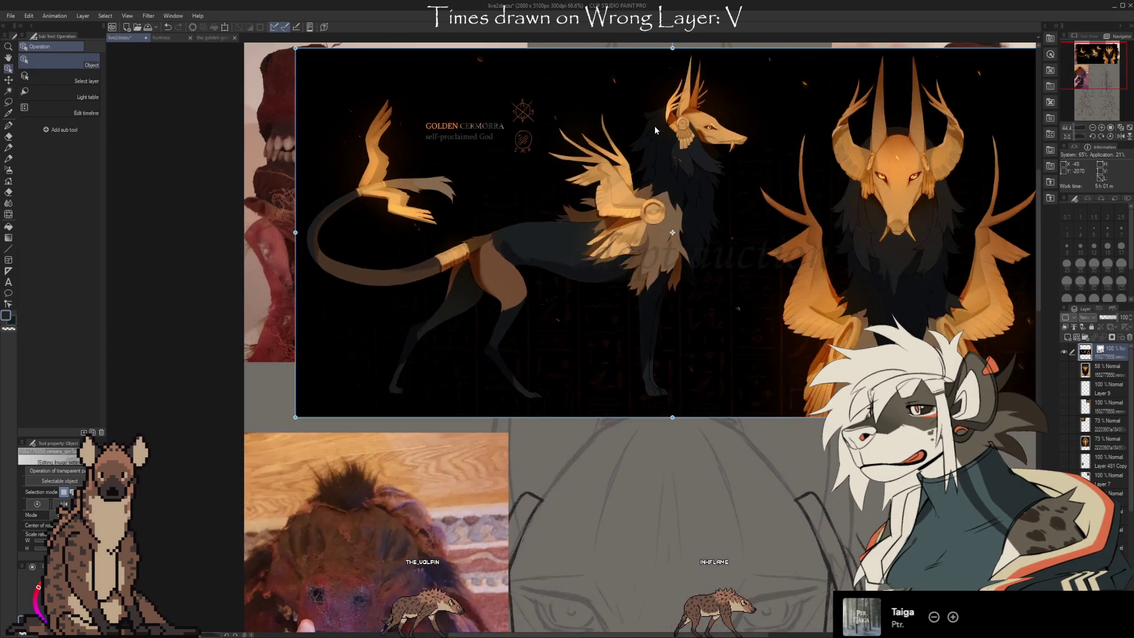
scroll(655, 126, "up", 1)
scroll(668, 129, "down", 3)
scroll(679, 87, "up", 2)
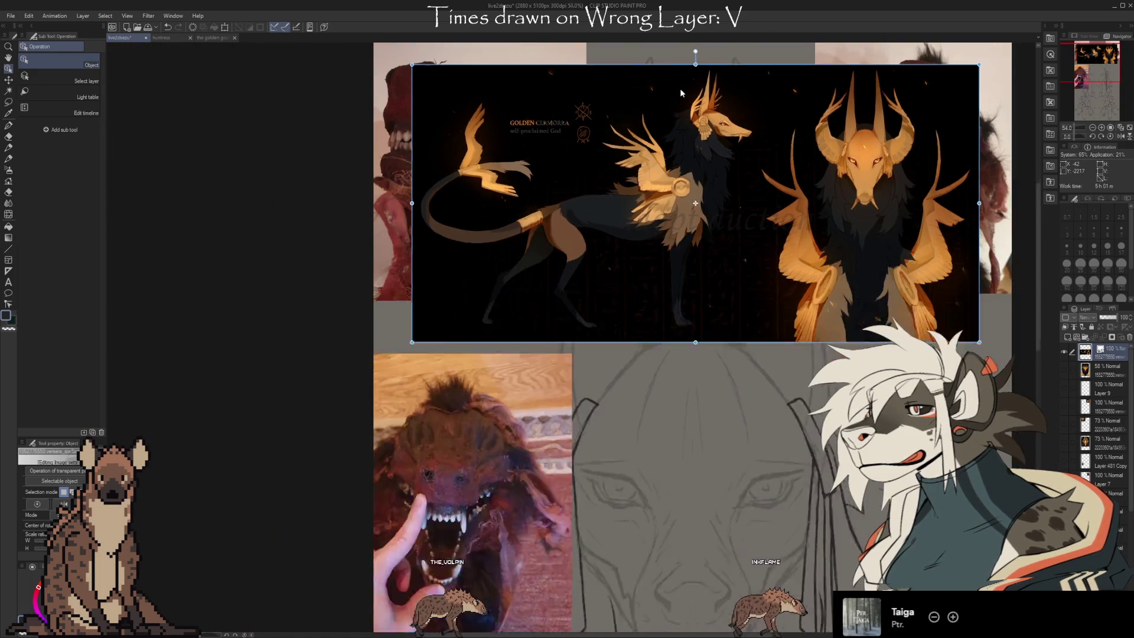
scroll(679, 87, "down", 2)
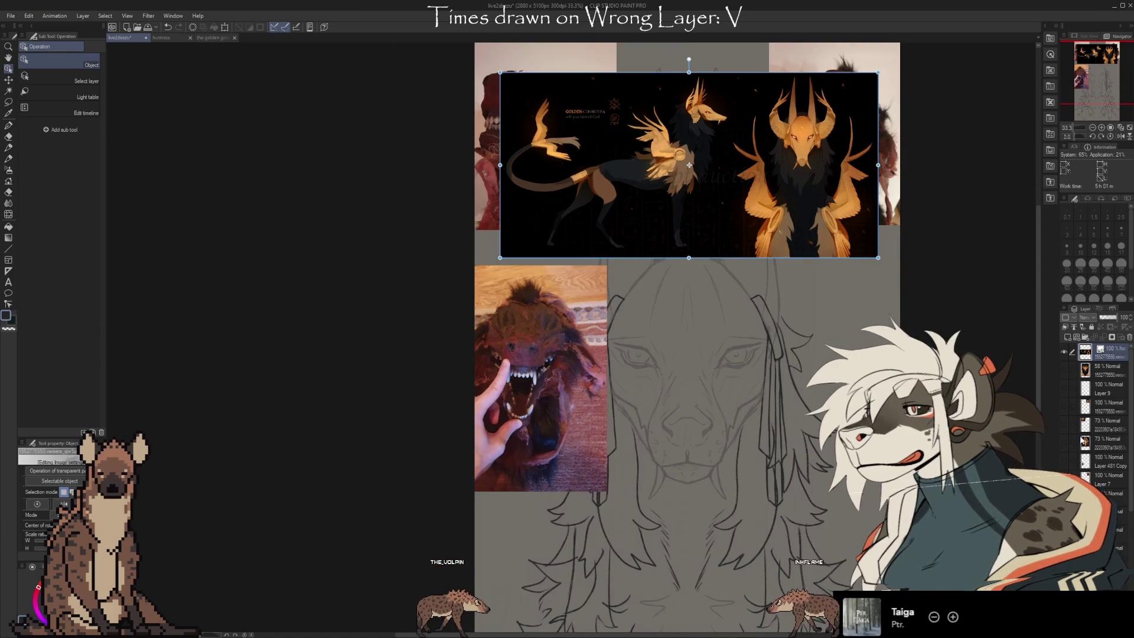
left_click(1107, 351)
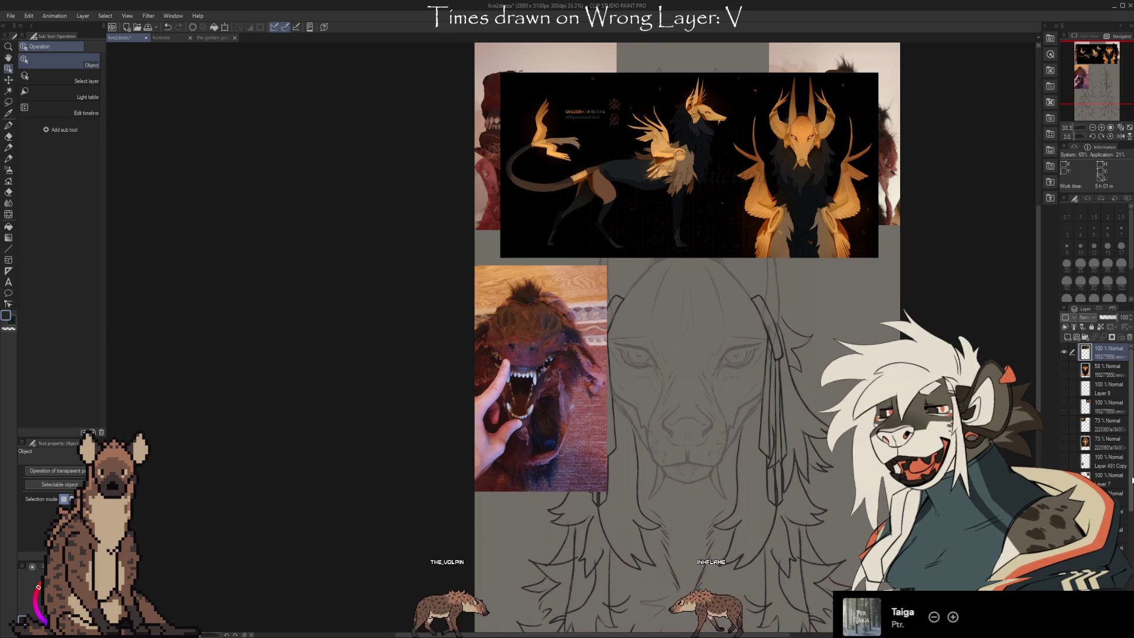
Refine the wolf-face line details, alternating between the chalk pencil brush and the kneaded eraser.
scroll(1111, 498, "down", 8)
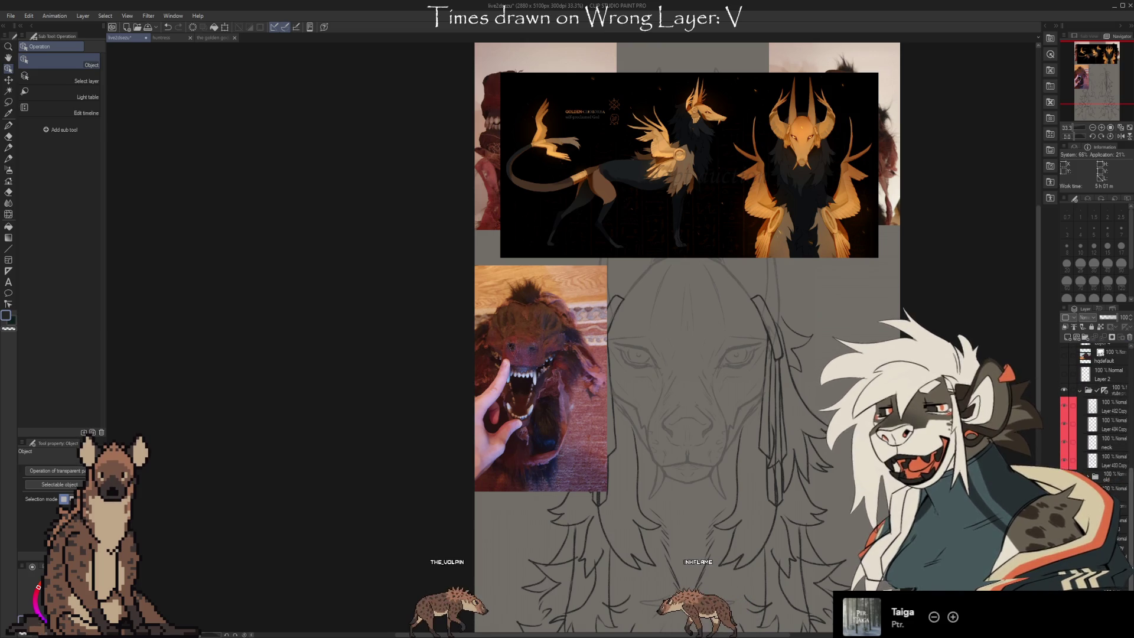
key("e")
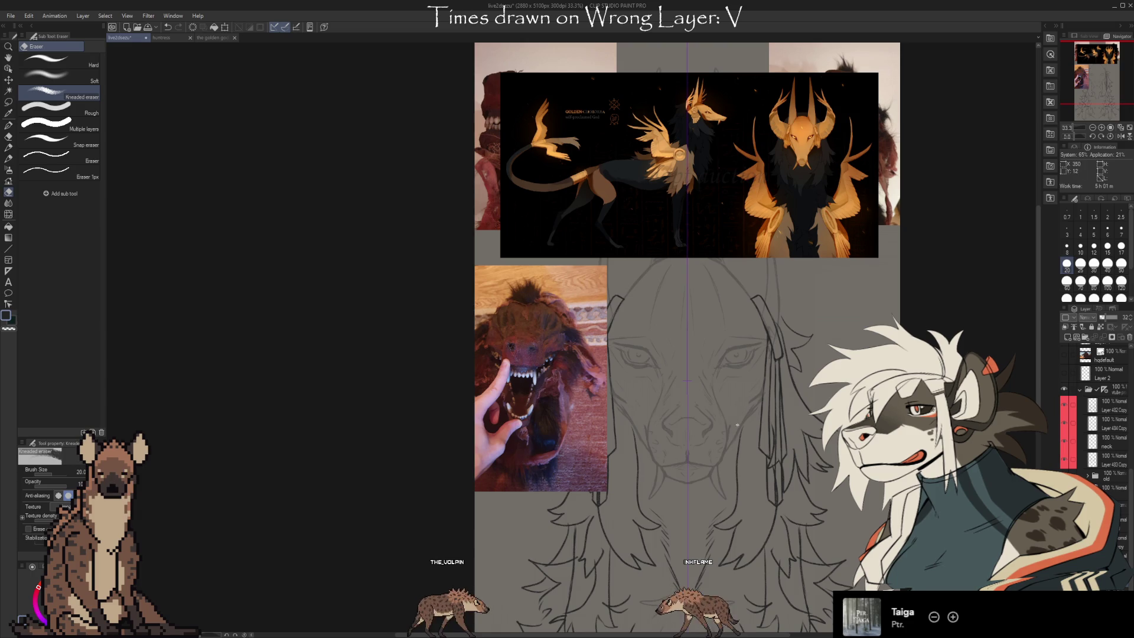
key("b")
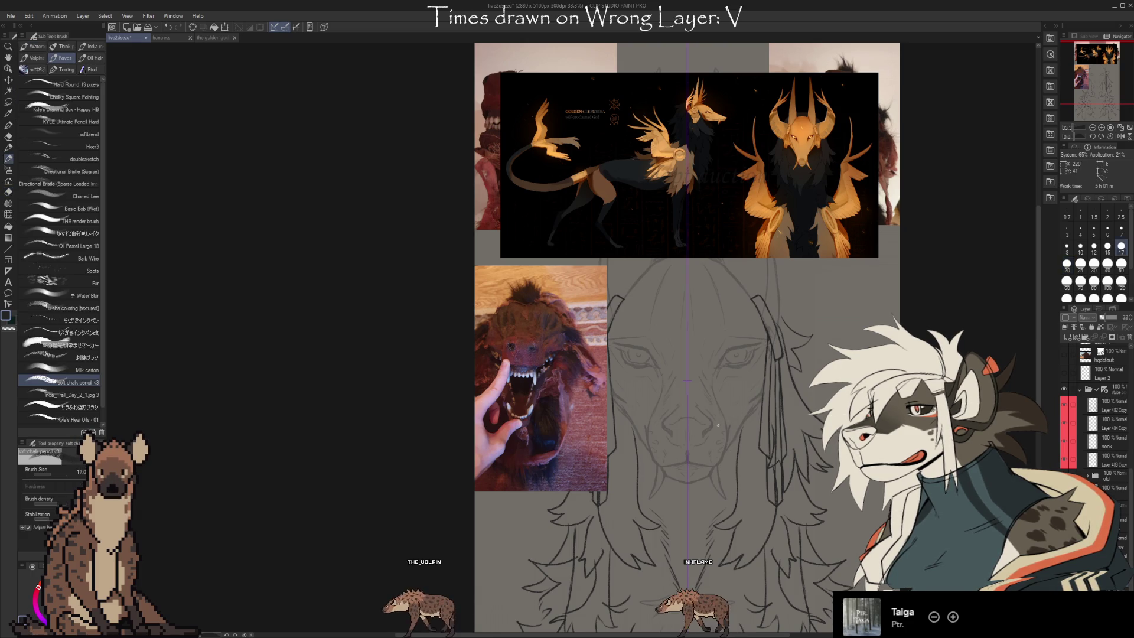
key("e")
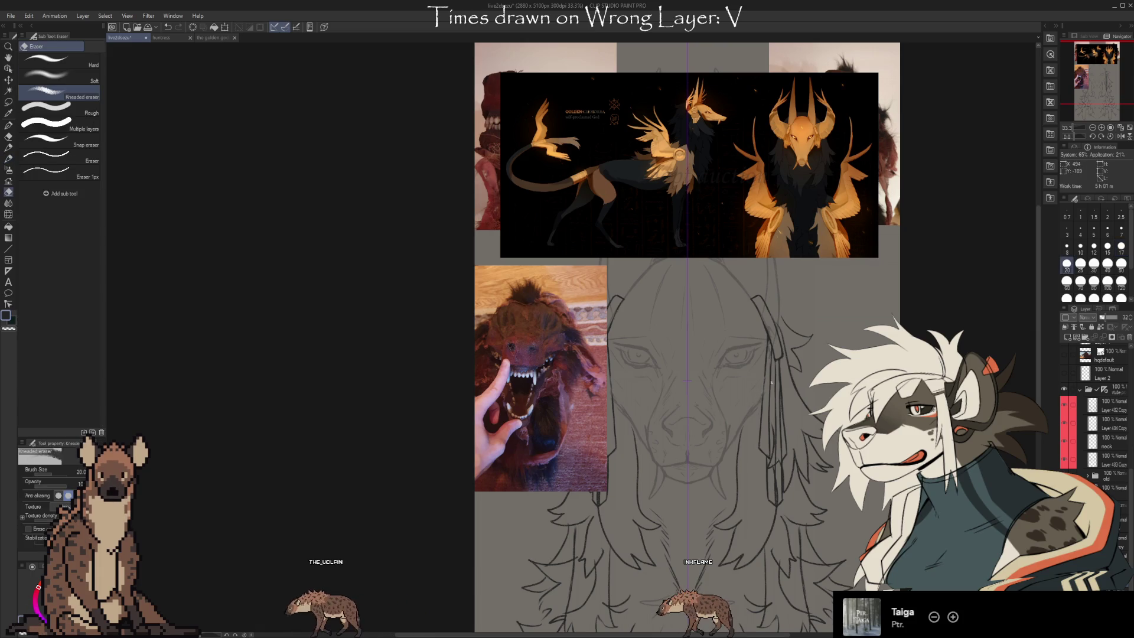
key("b")
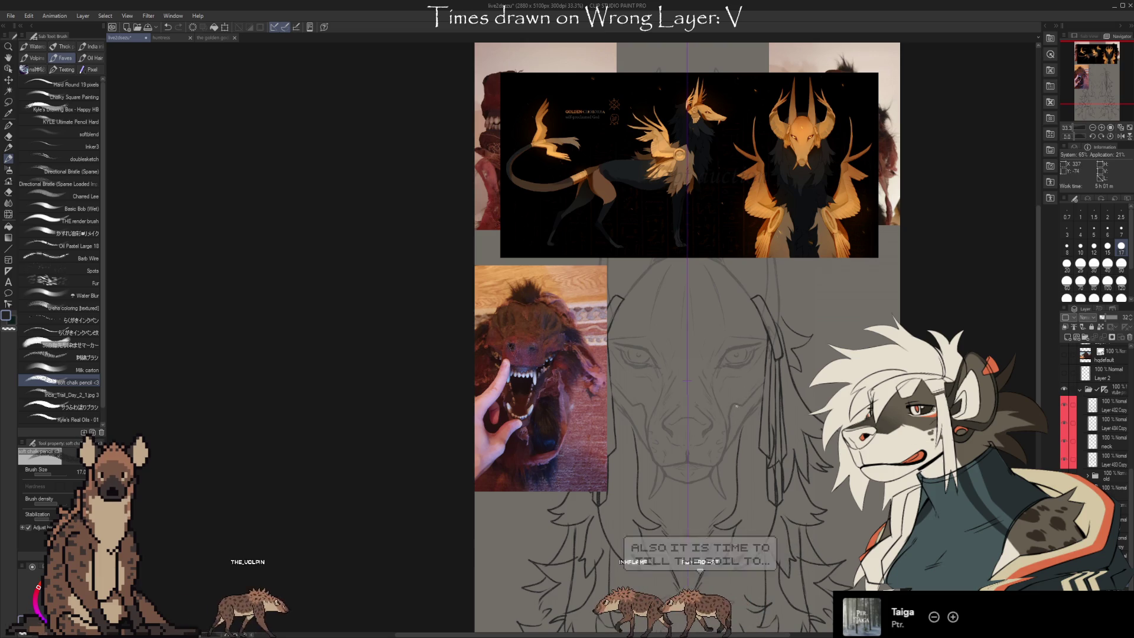
key("e")
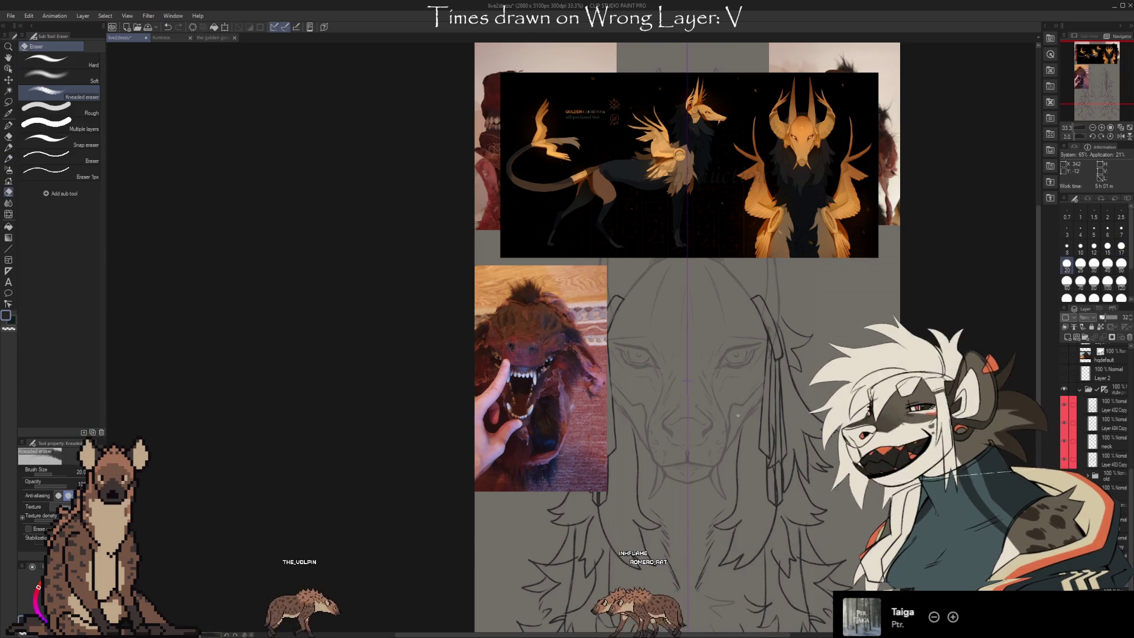
key("b")
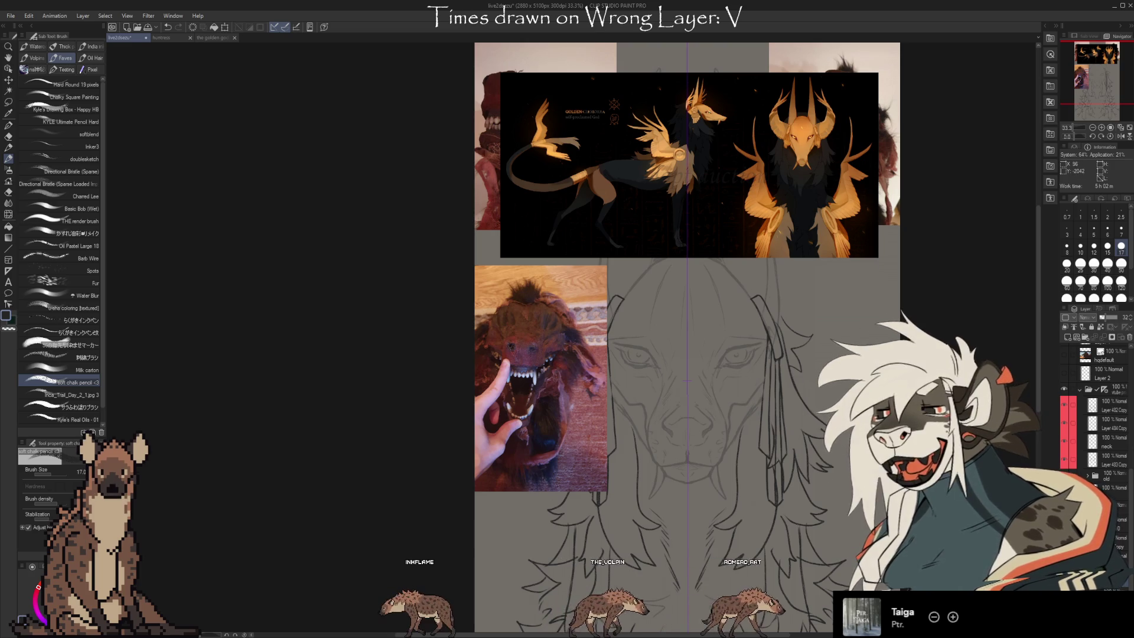
key("e")
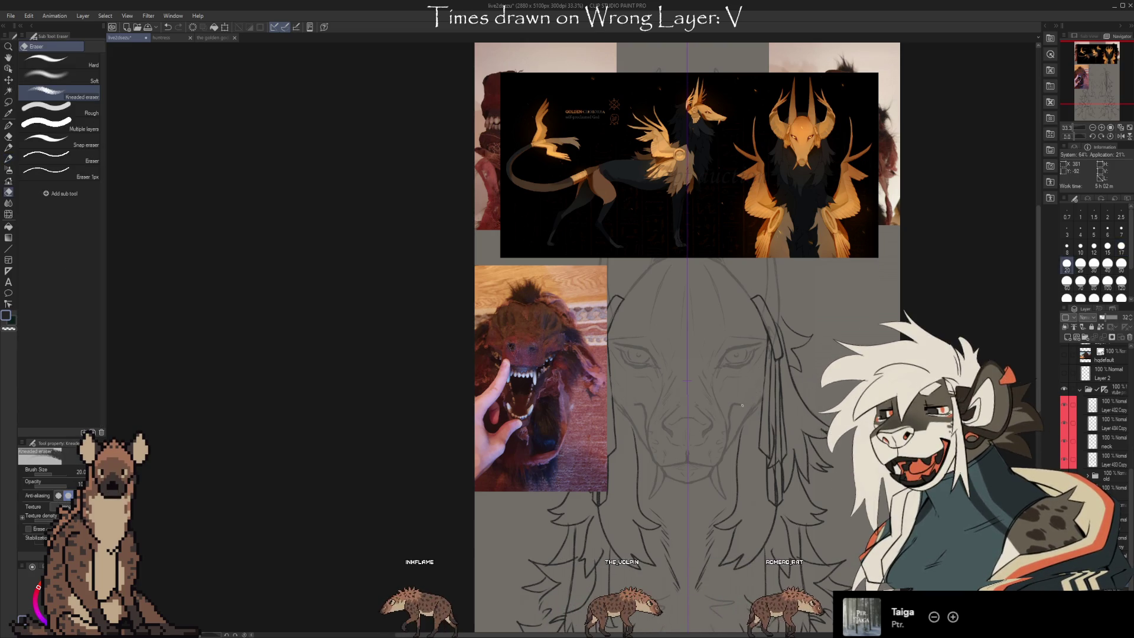
key("b")
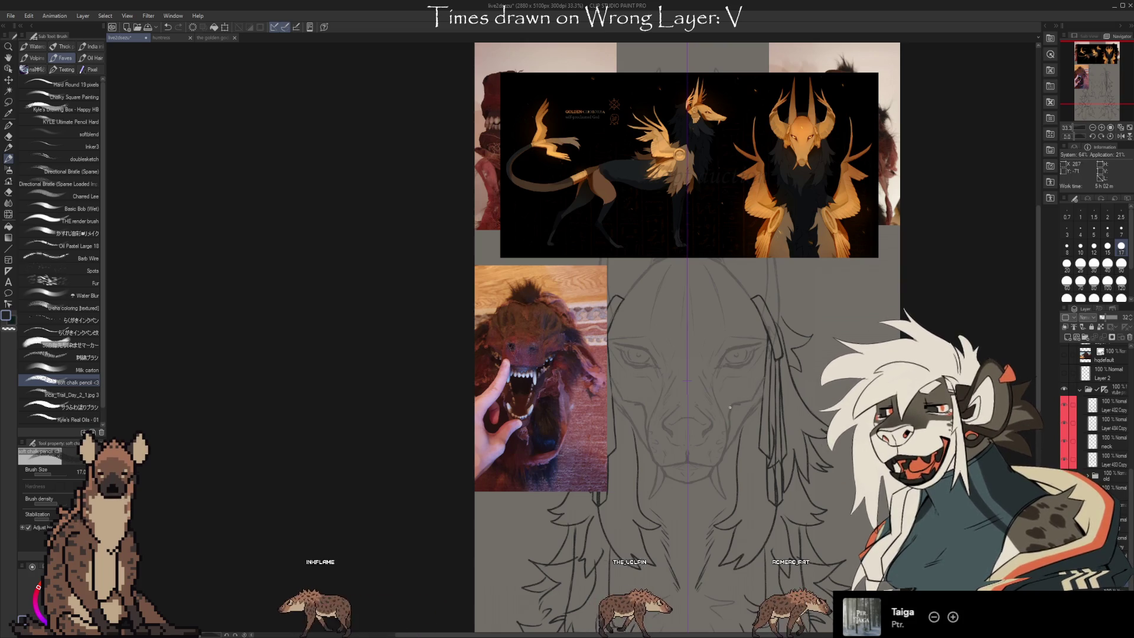
key("e")
key("b")
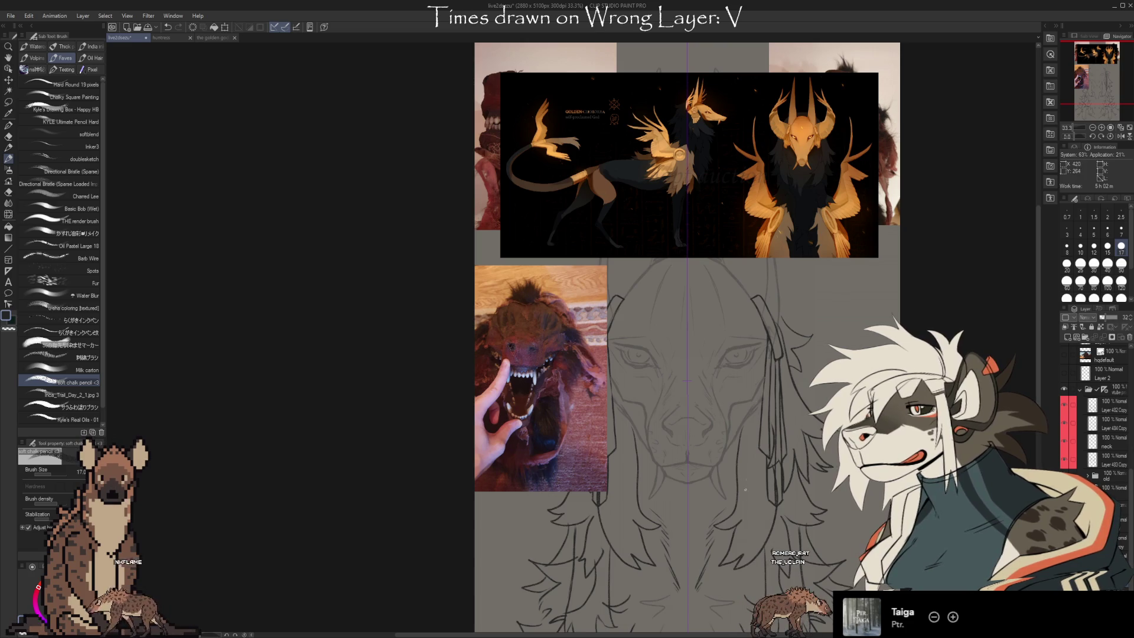
Zoom in and use undo/redo to briefly reveal, then hide, the red eye study sketches.
scroll(743, 502, "down", 1)
scroll(725, 560, "up", 1)
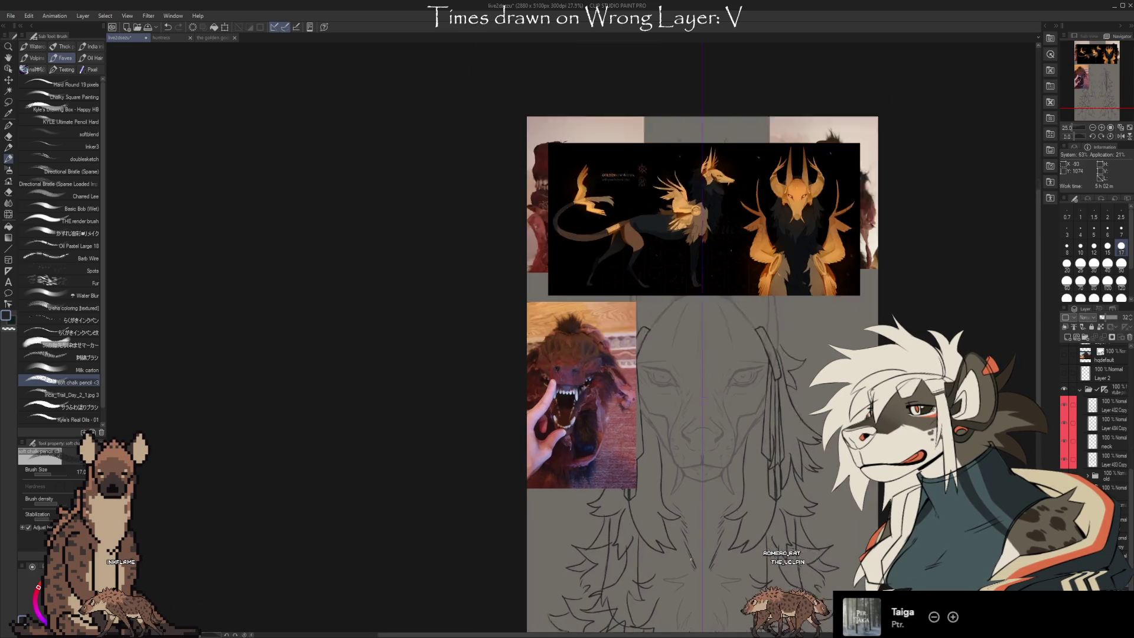
scroll(726, 560, "up", 1)
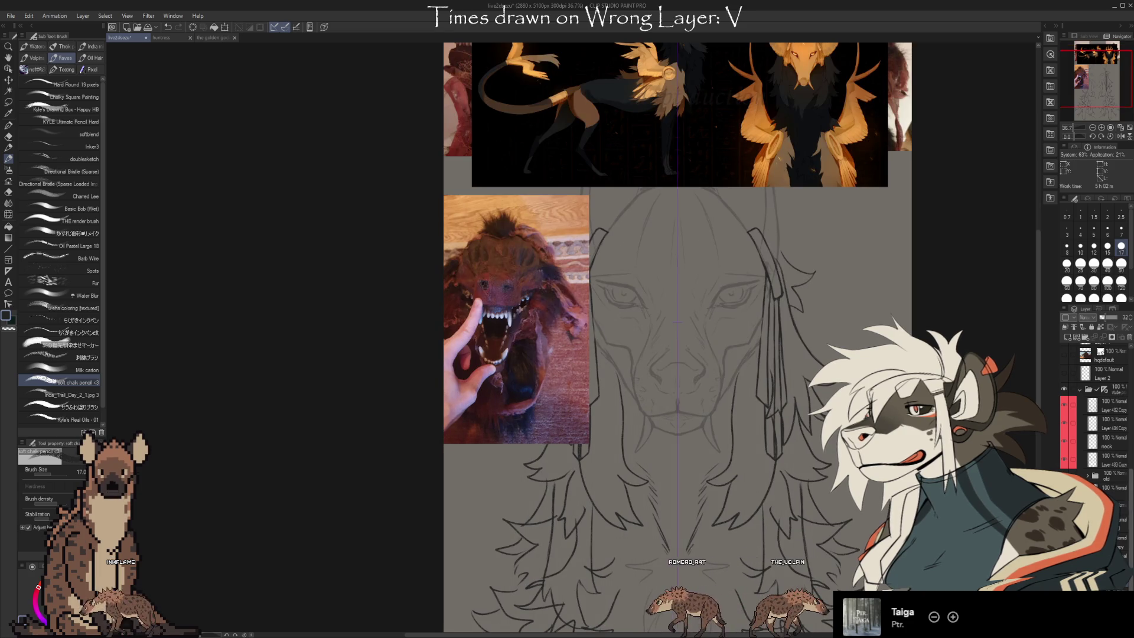
key("ctrl+z")
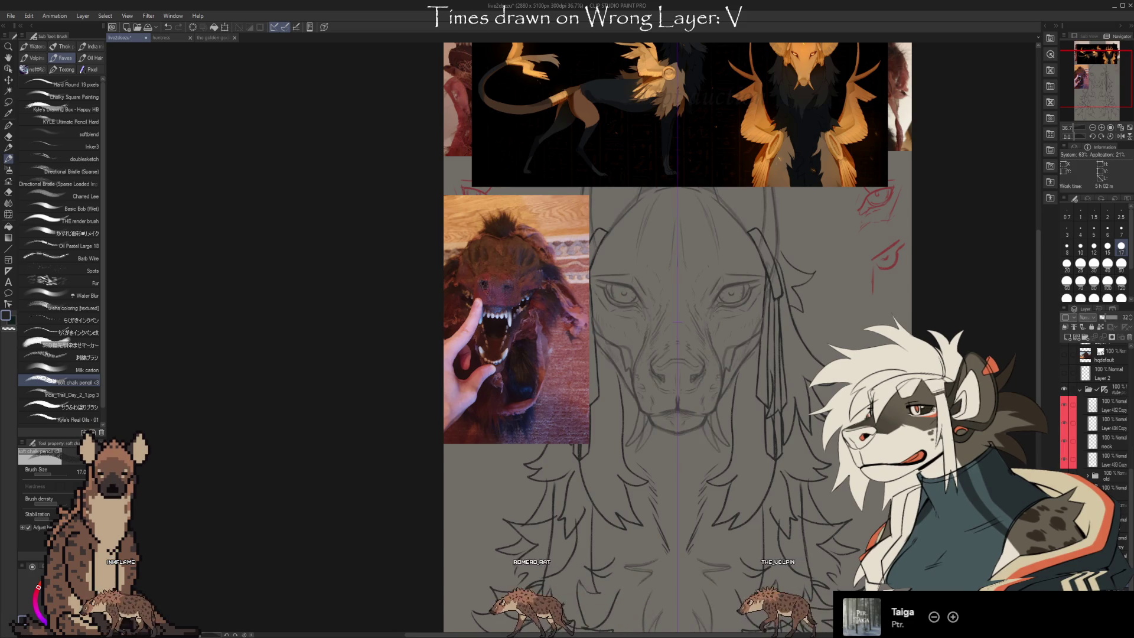
key("ctrl+y")
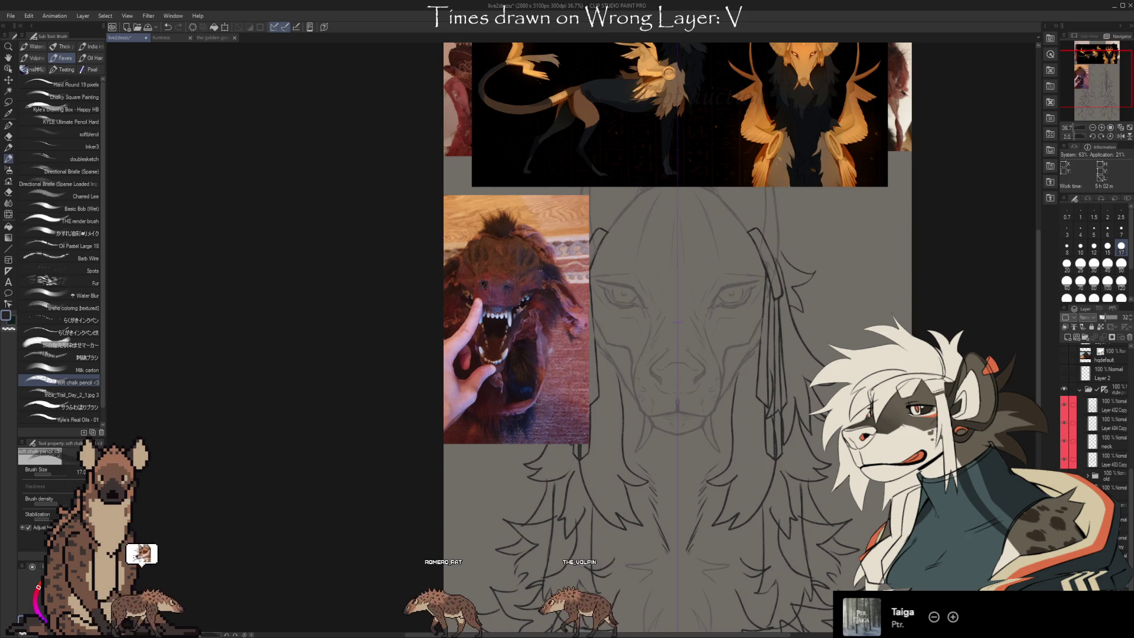
Rework the face lines with brush and eraser, undoing the darker face detail, and reframe the head.
key("e")
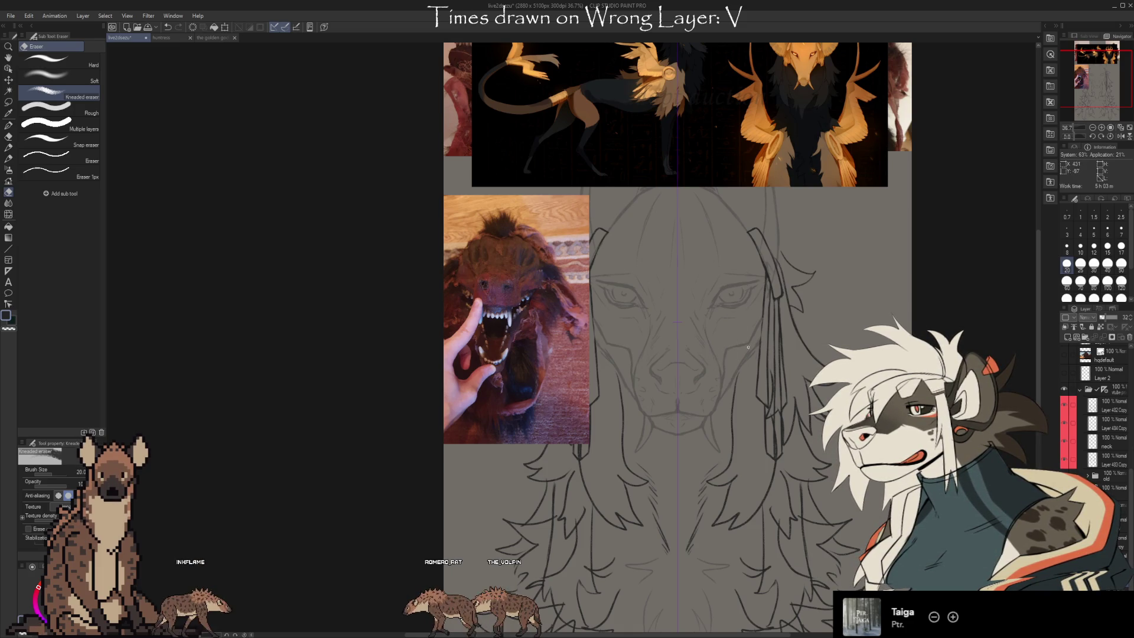
key("b")
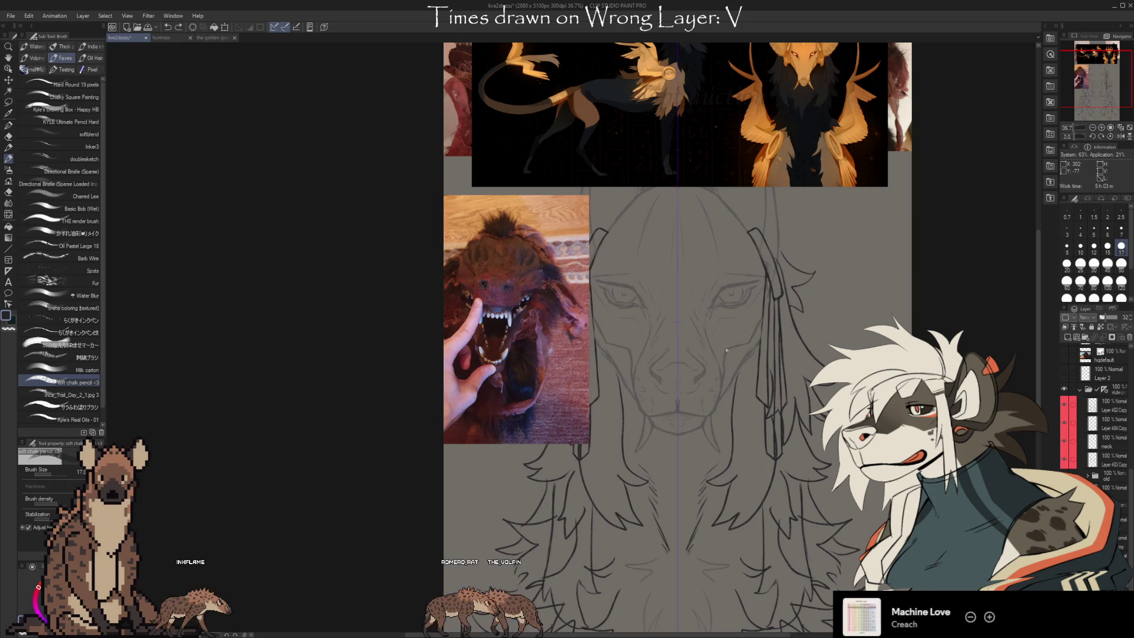
key("e")
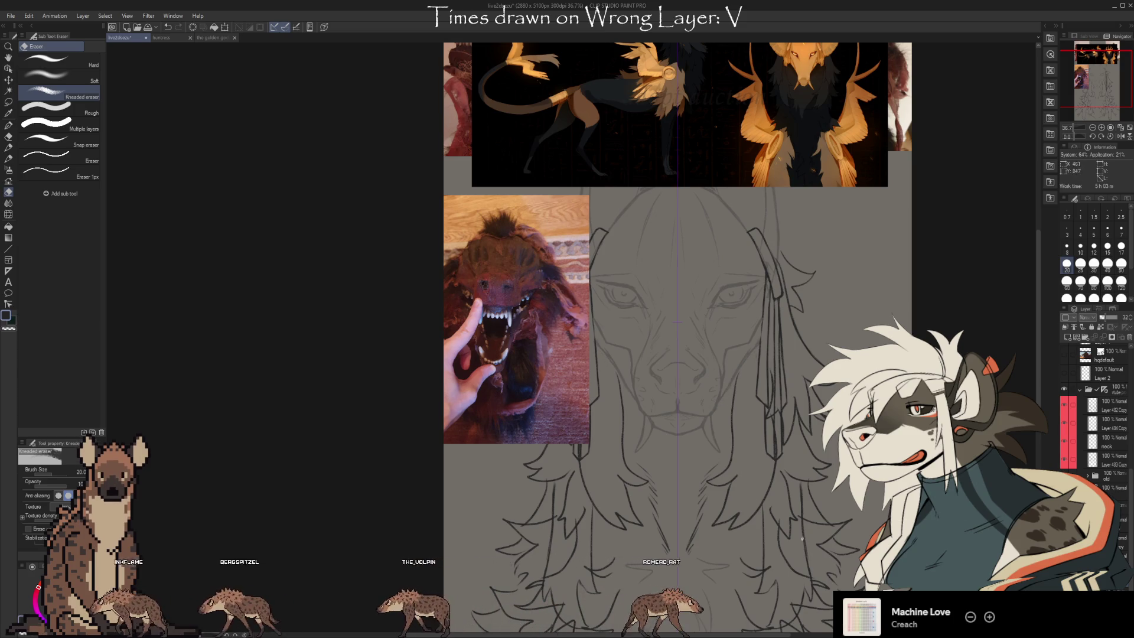
key("ctrl+z")
key("ctrl+z")
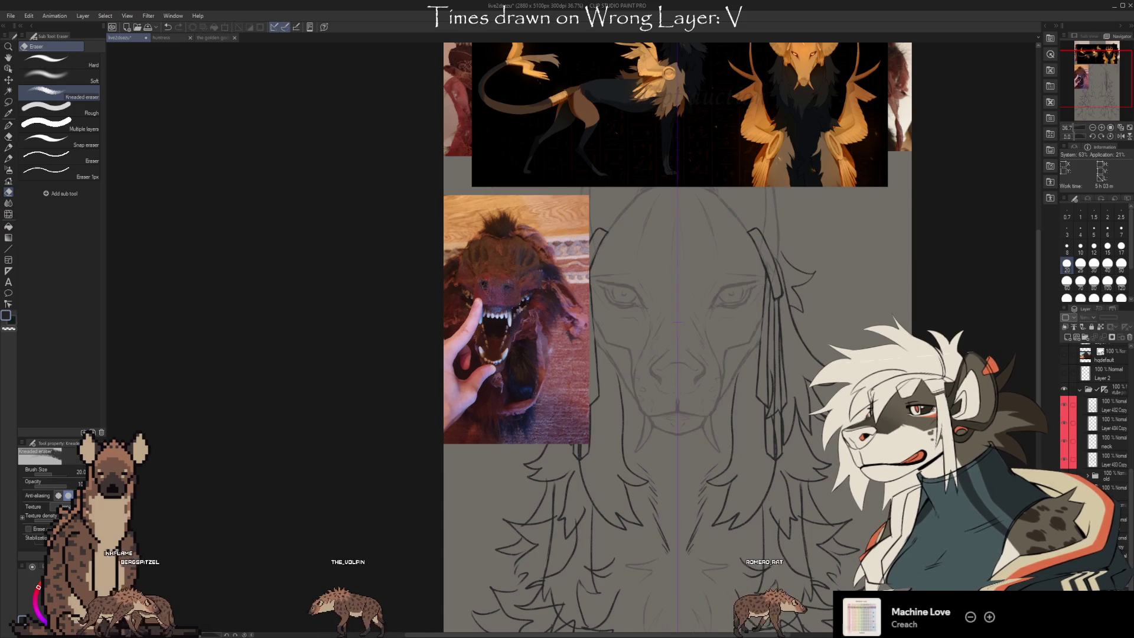
key("ctrl+y")
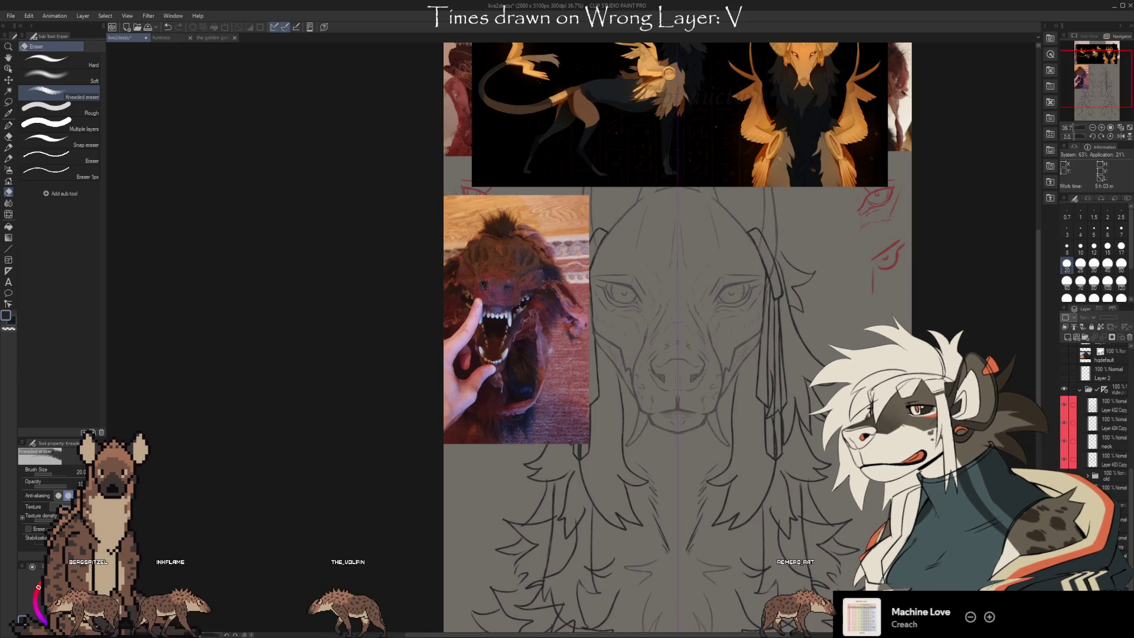
key("ctrl+z")
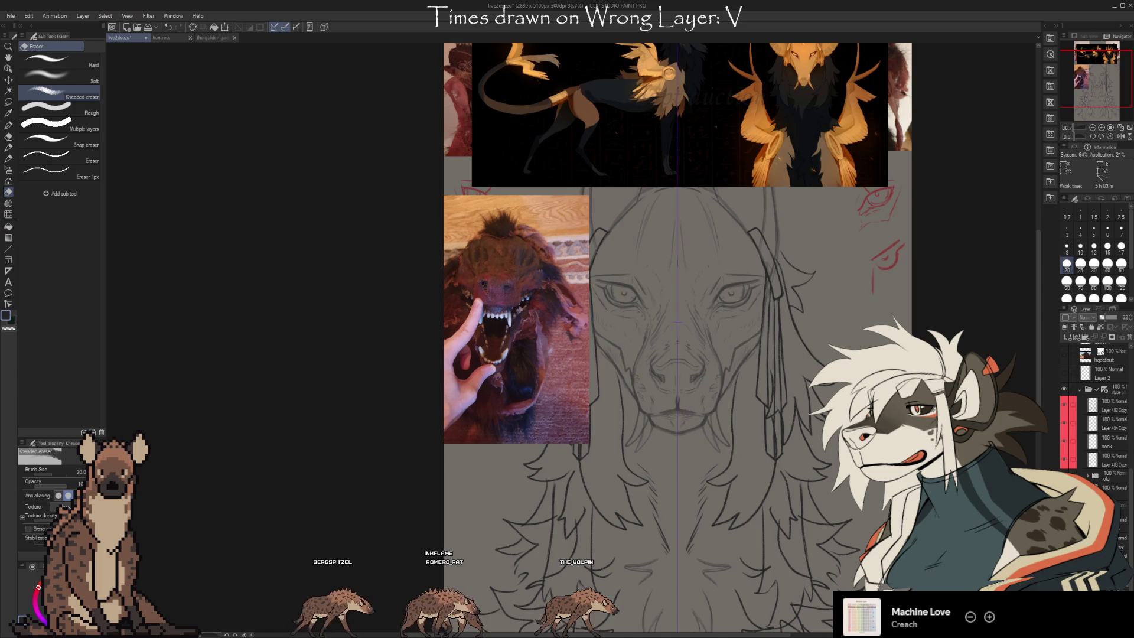
key("b")
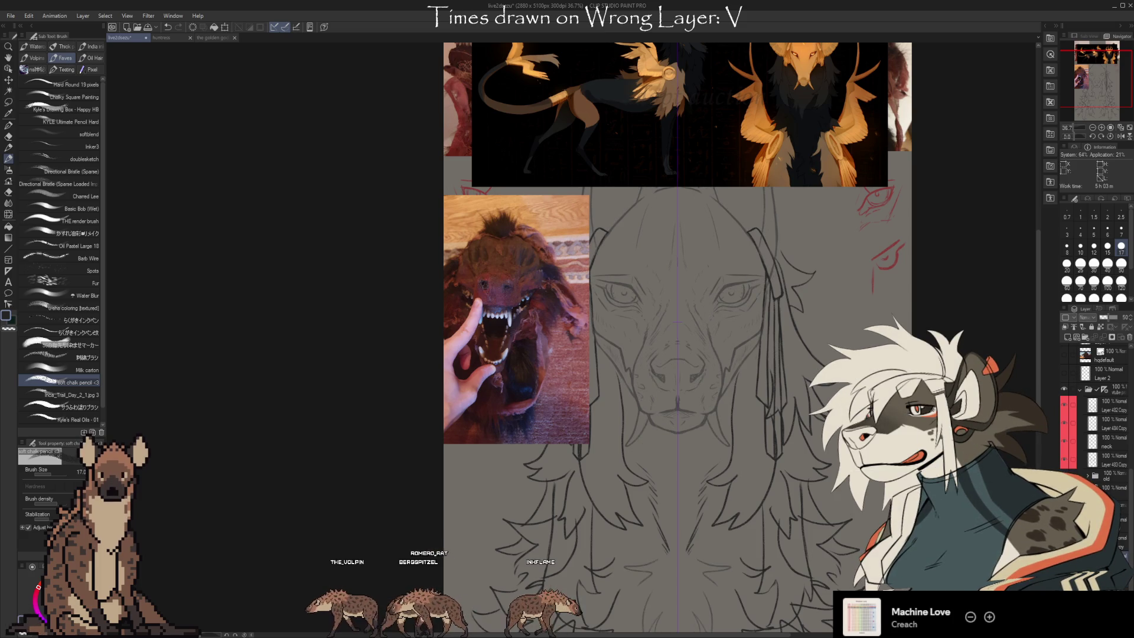
mouse_move(679, 319)
left_mouse_down()
mouse_move(674, 383)
mouse_move(659, 331)
left_mouse_up()
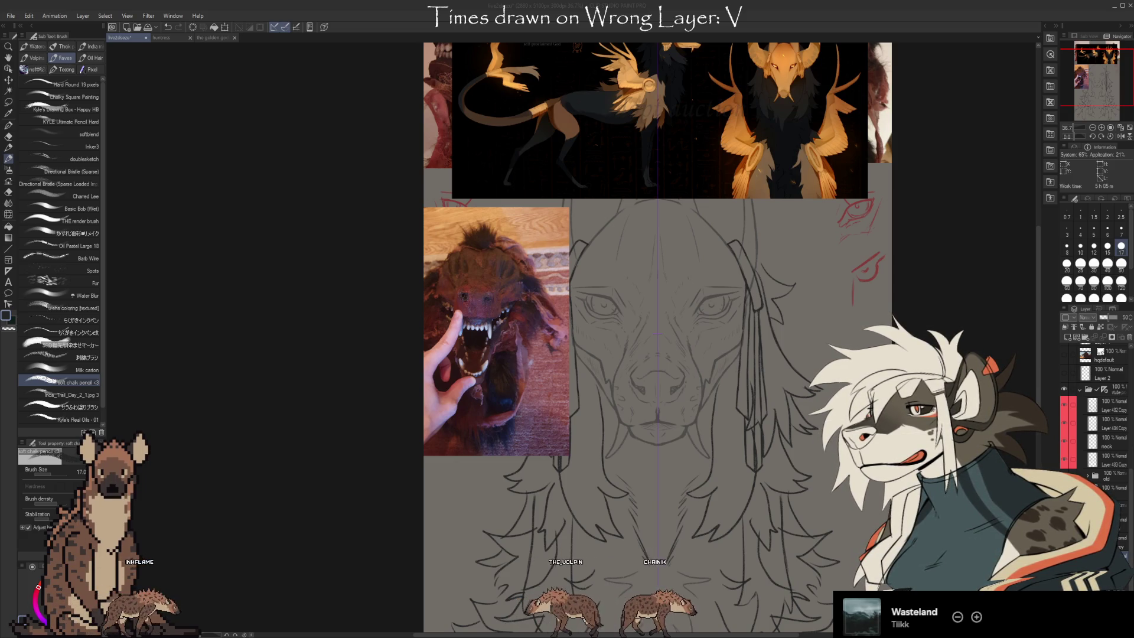
Zoom out to see the whole canvas with the canine head sketch.
key("ctrl+minus")
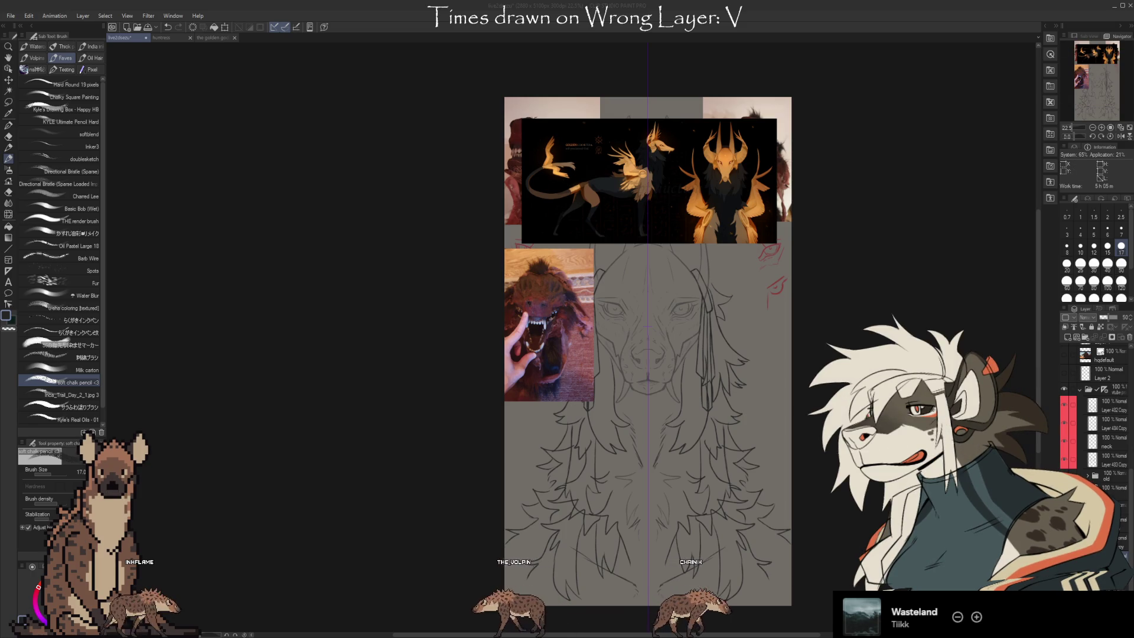
Paste the antlered skeletal creature image, move it mid-canvas, enlarge it beside the mask photo, and commit.
scroll(1098, 414, "up", 5)
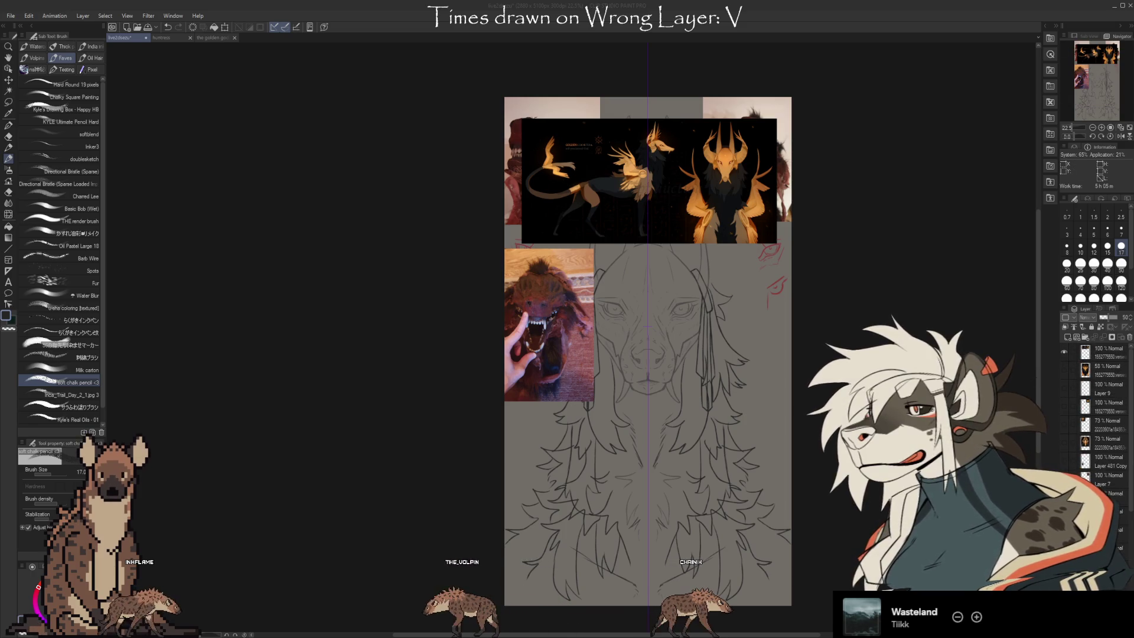
scroll(1099, 413, "down", 3)
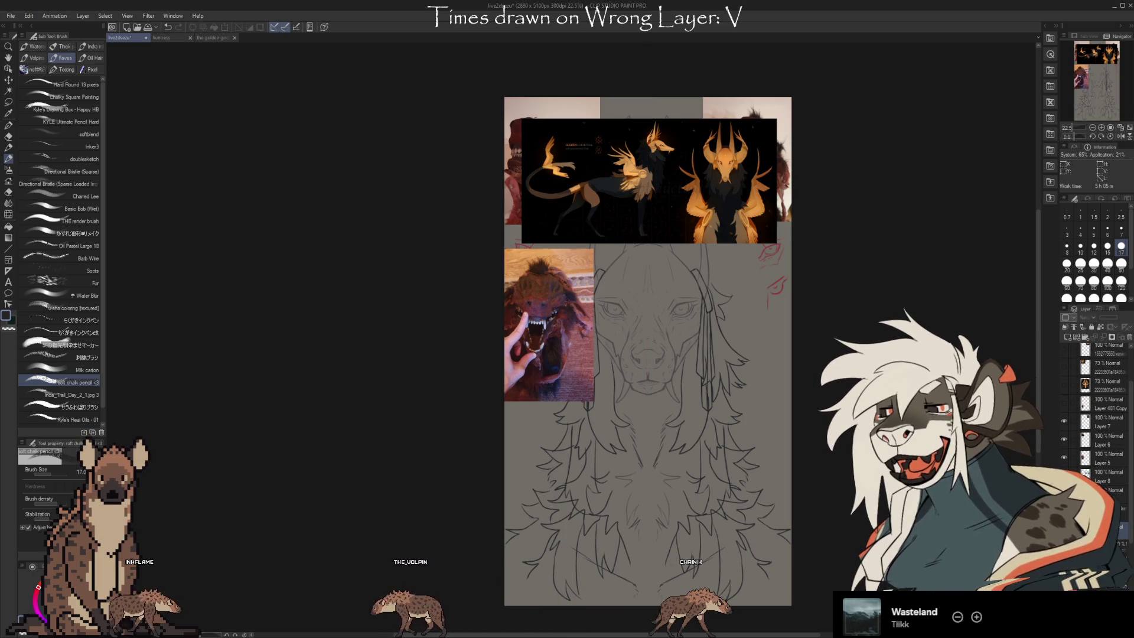
key("ctrl+t")
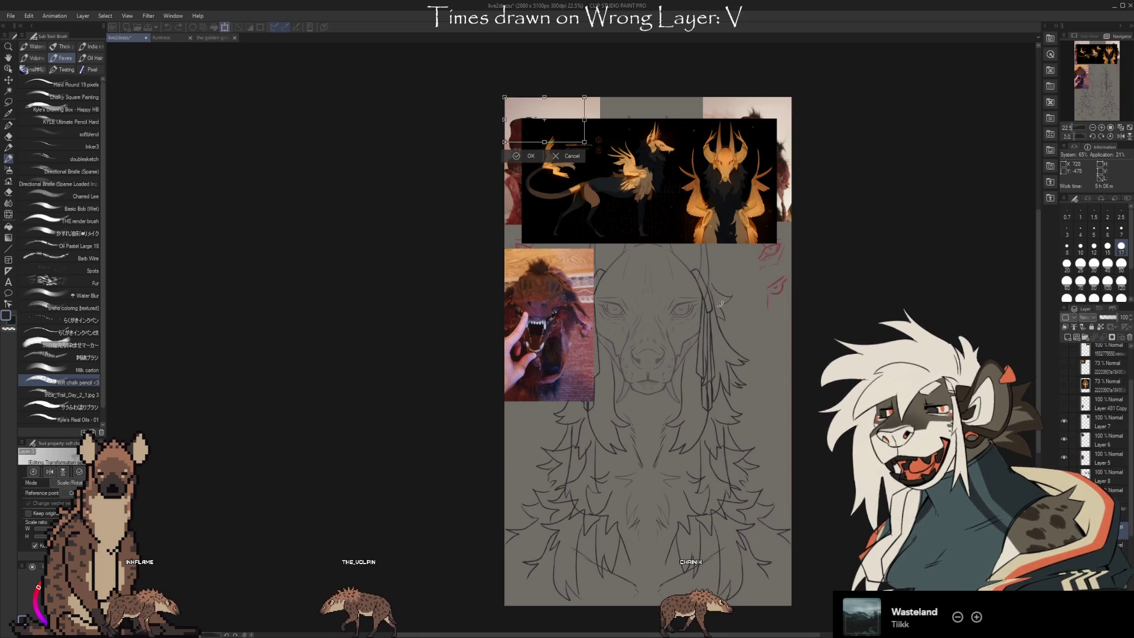
left_click_drag(556, 115, 676, 299)
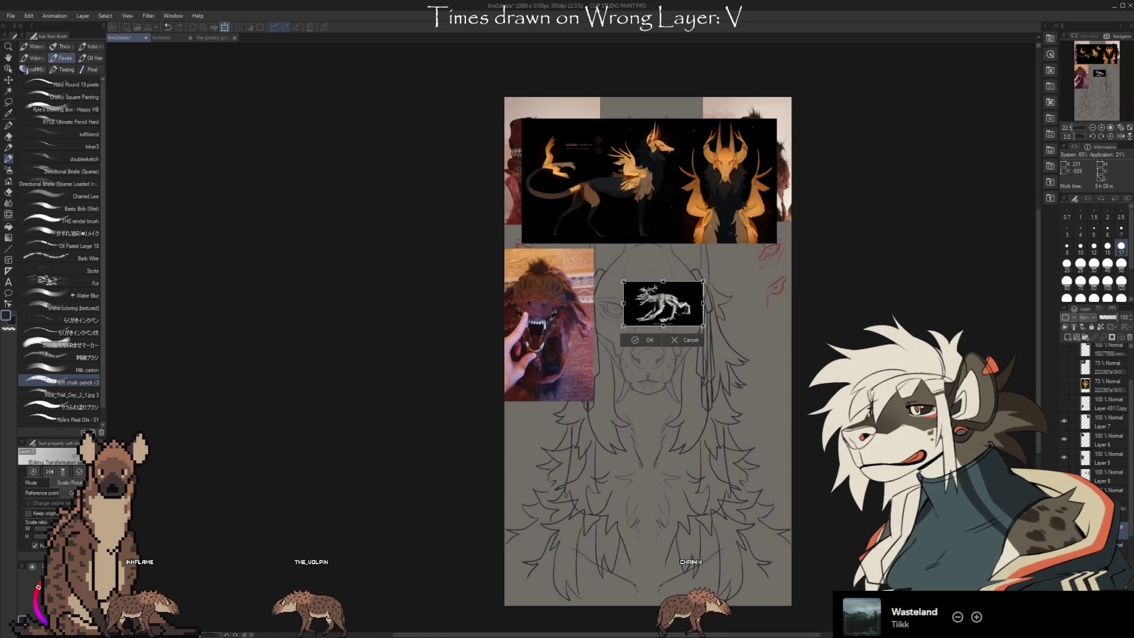
scroll(675, 299, "up", 5)
mouse_move(667, 367)
left_mouse_down()
mouse_move(712, 504)
mouse_move(750, 553)
mouse_move(779, 512)
left_mouse_up()
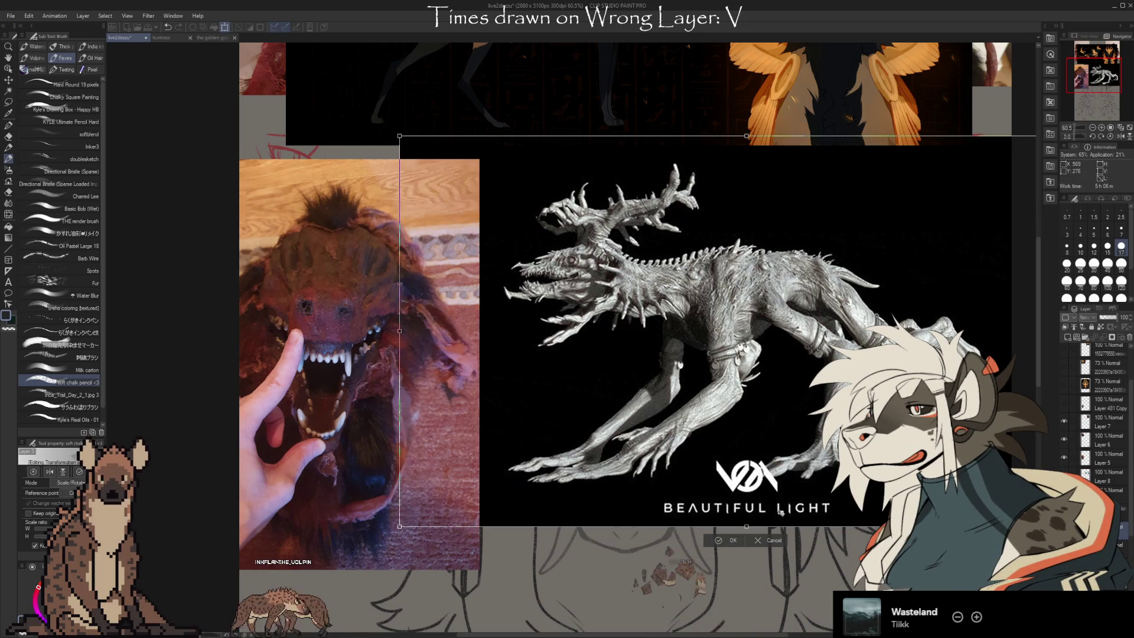
key("Return")
scroll(924, 469, "up", 2)
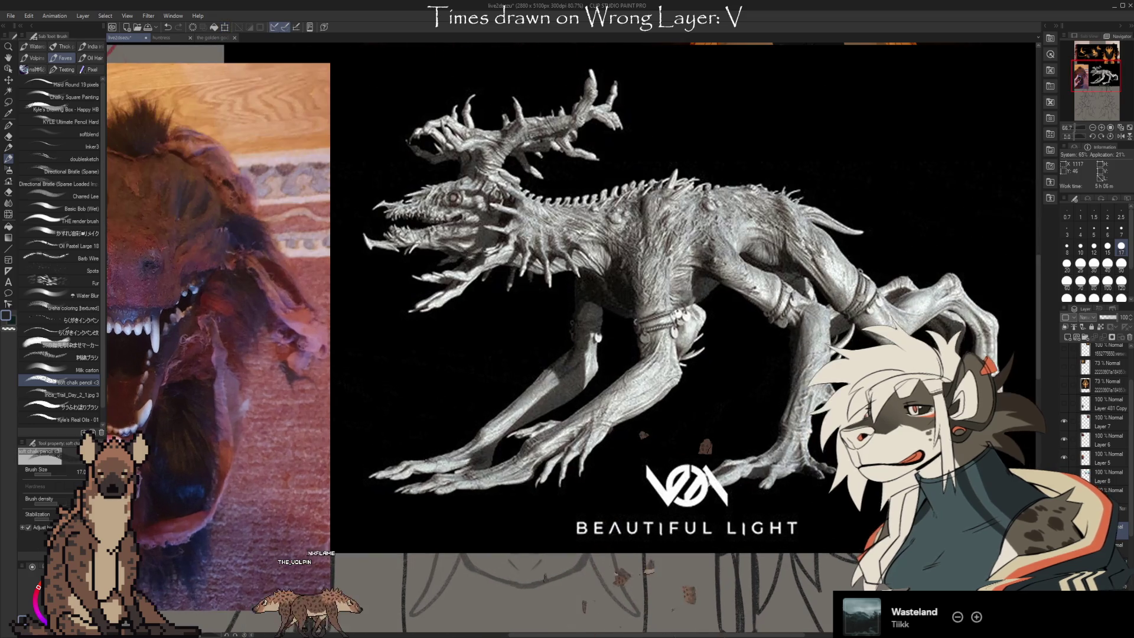
scroll(333, 362, "down", 3)
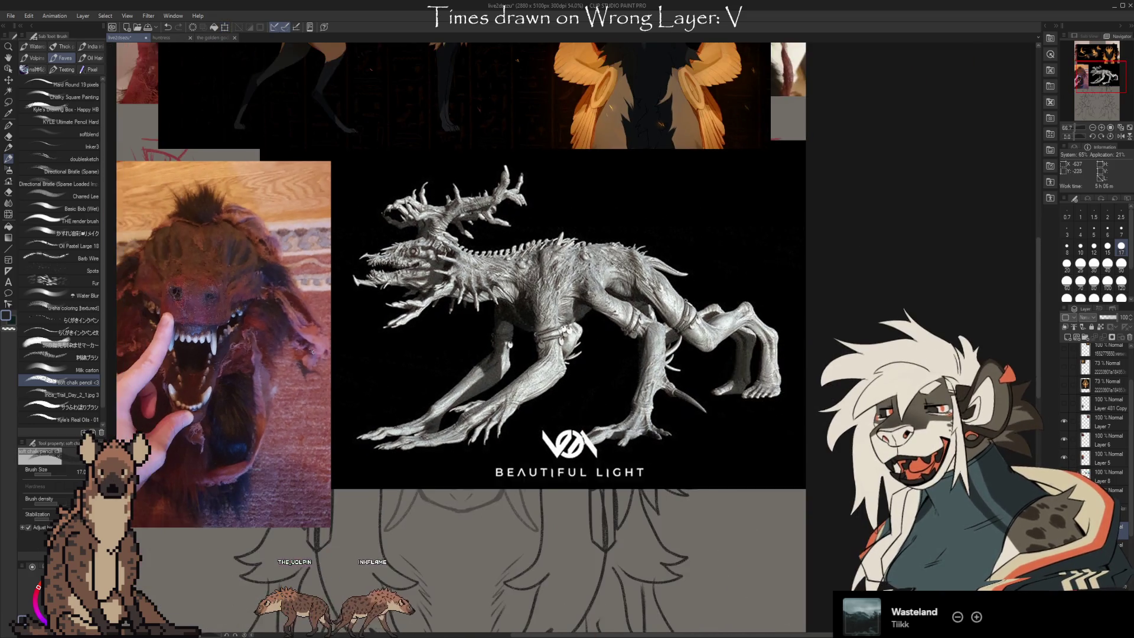
scroll(649, 334, "up", 3)
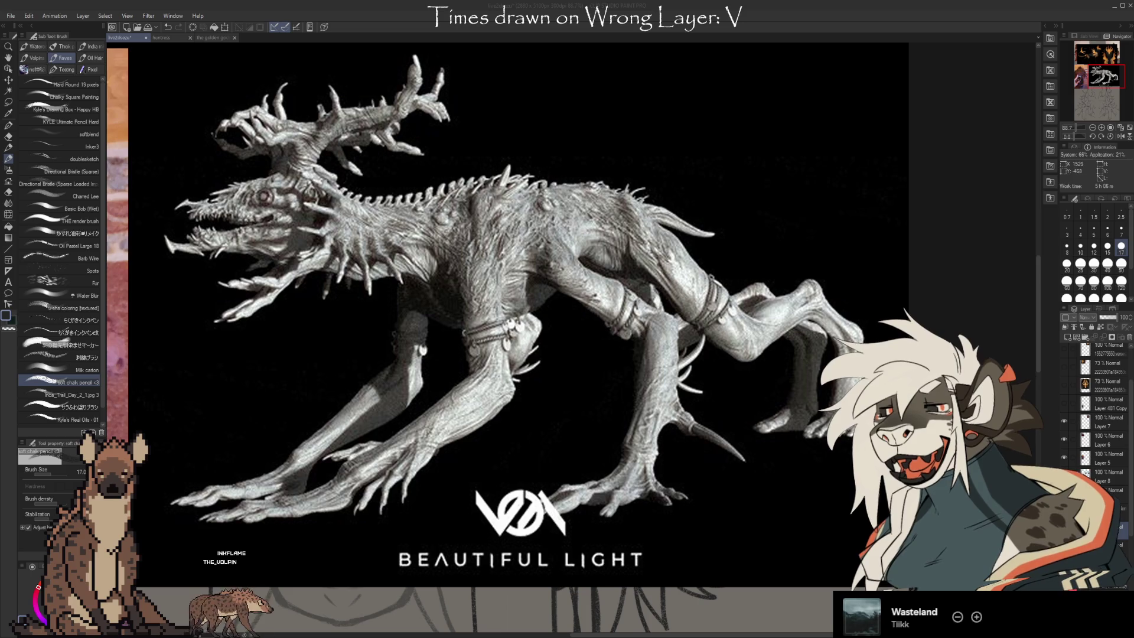
scroll(650, 337, "down", 2)
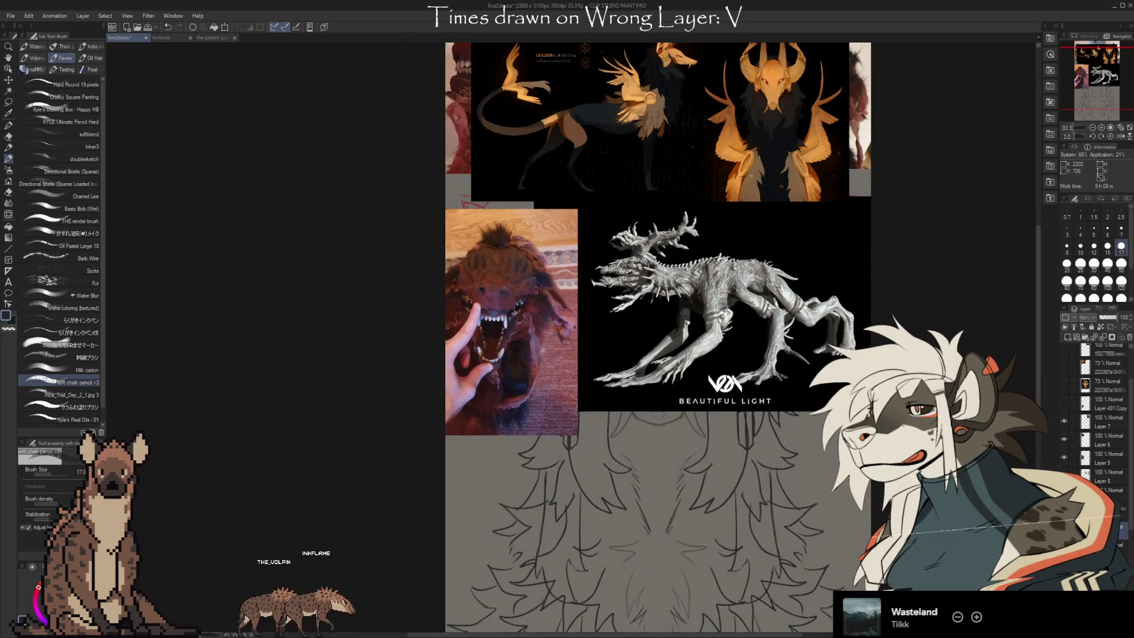
key("ctrl+t")
mouse_move(585, 118)
left_mouse_down()
mouse_move(689, 351)
mouse_move(719, 539)
left_mouse_up()
left_click(697, 592)
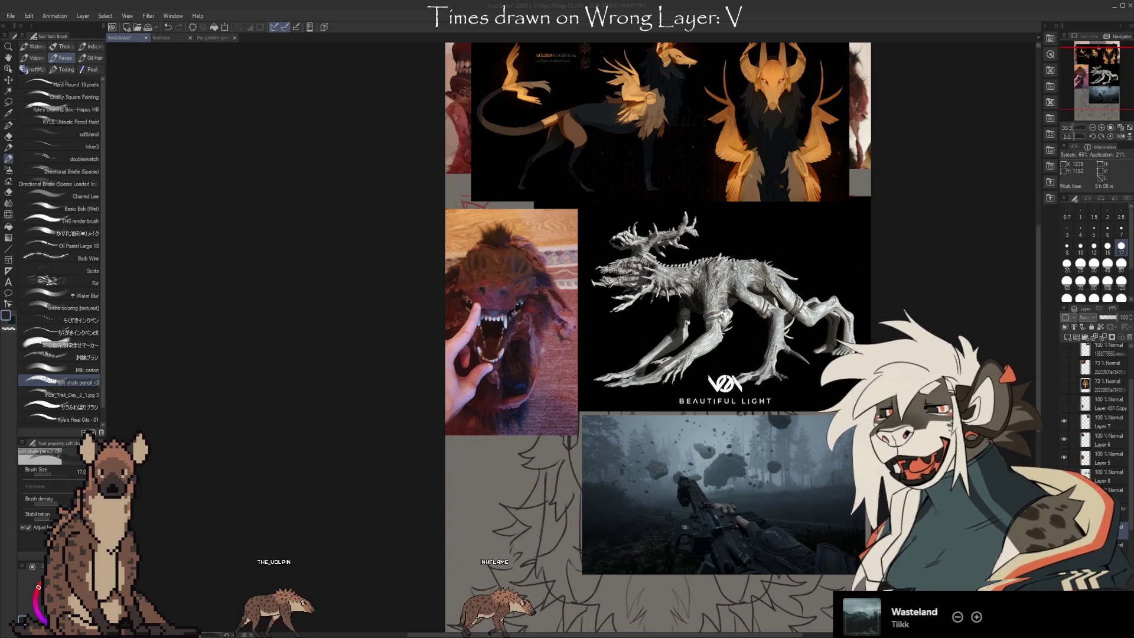
scroll(768, 583, "up", 5)
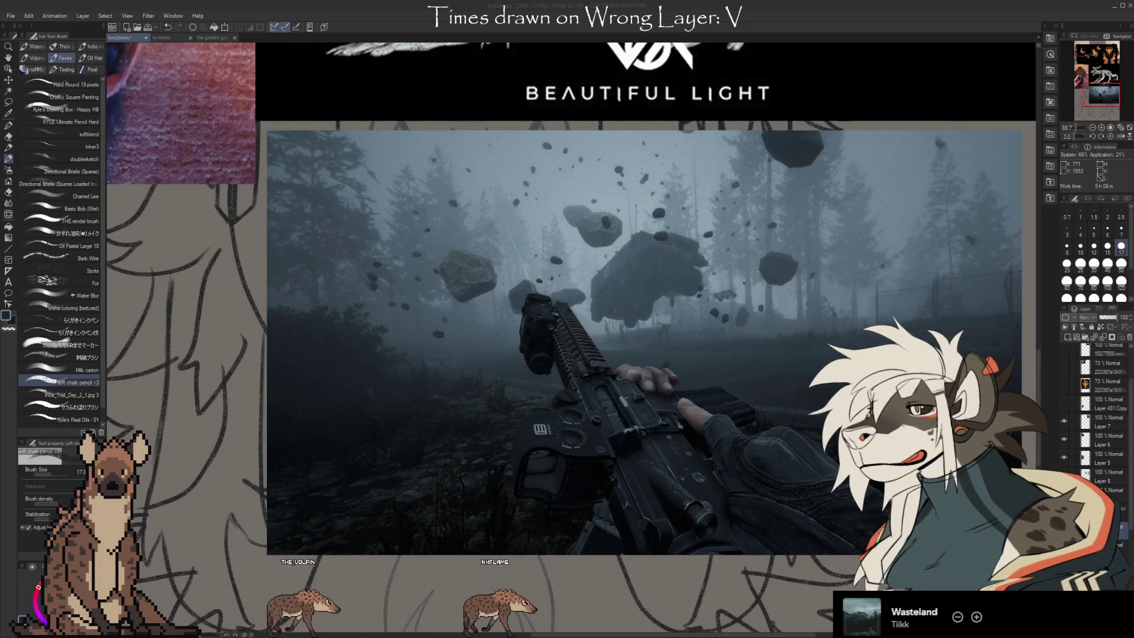
scroll(572, 340, "up", 2)
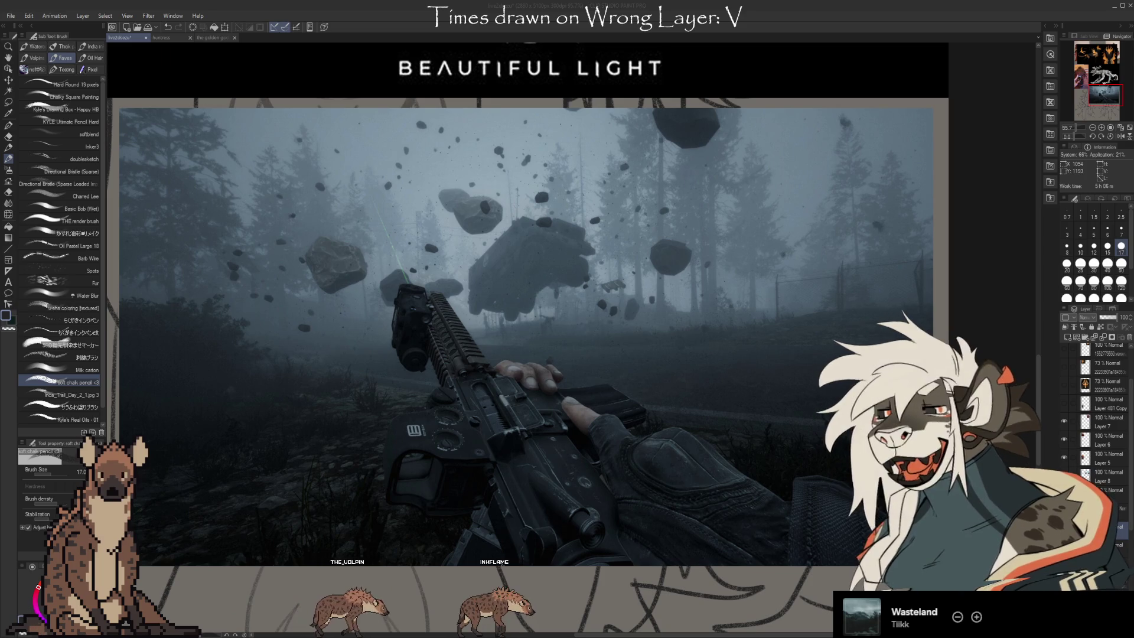
scroll(541, 331, "up", 7)
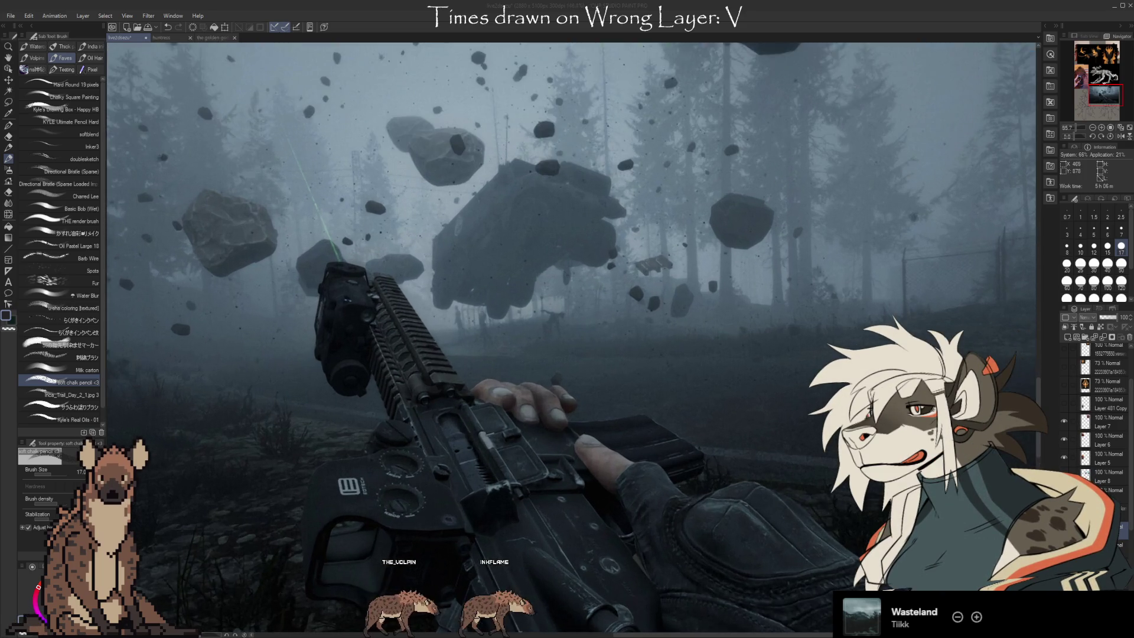
scroll(552, 325, "up", 3)
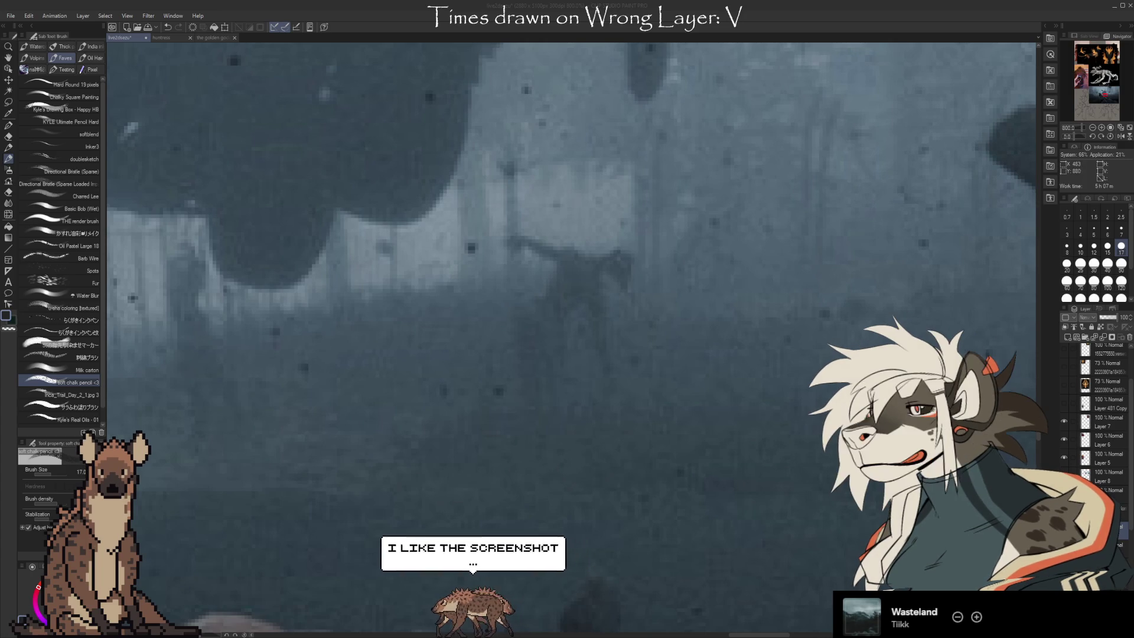
scroll(580, 307, "down", 4)
scroll(465, 306, "up", 5)
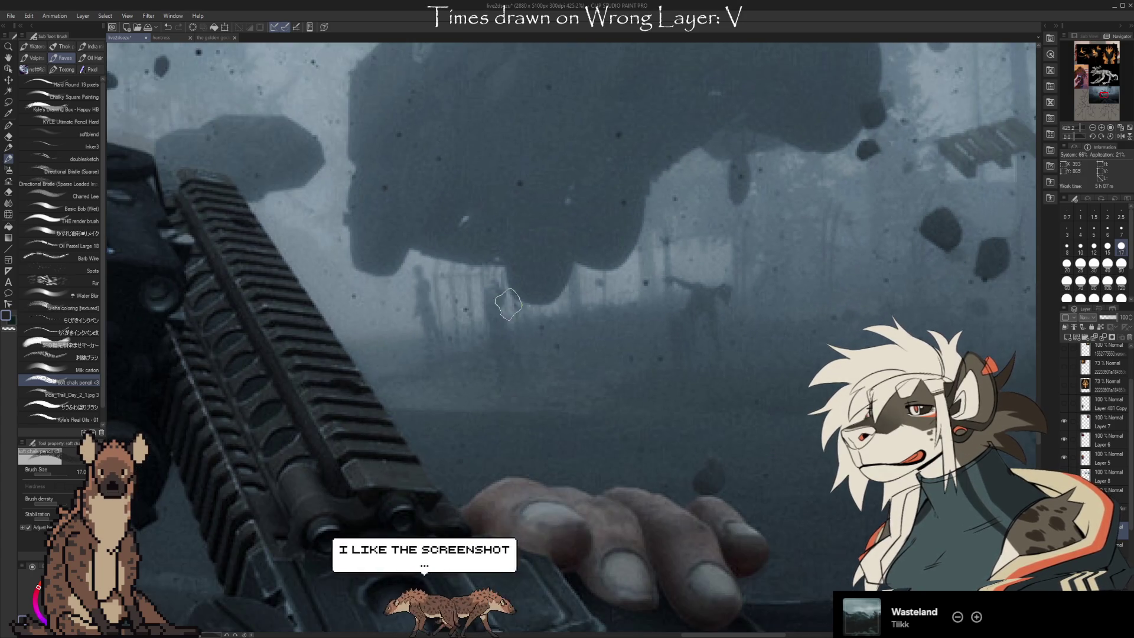
scroll(576, 356, "down", 10)
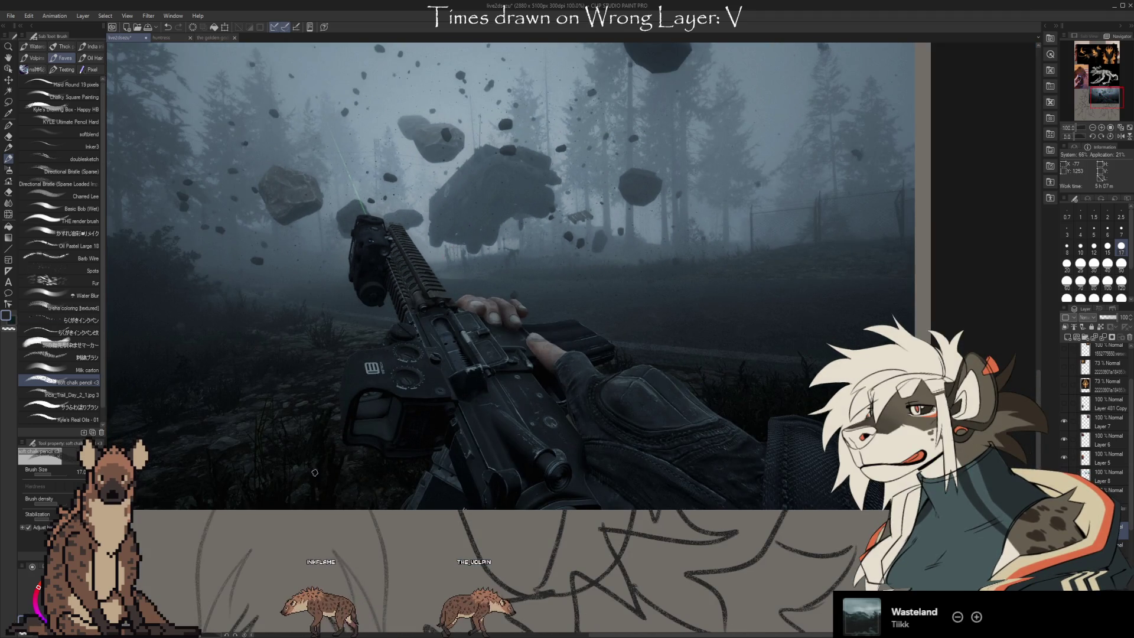
scroll(697, 432, "down", 6)
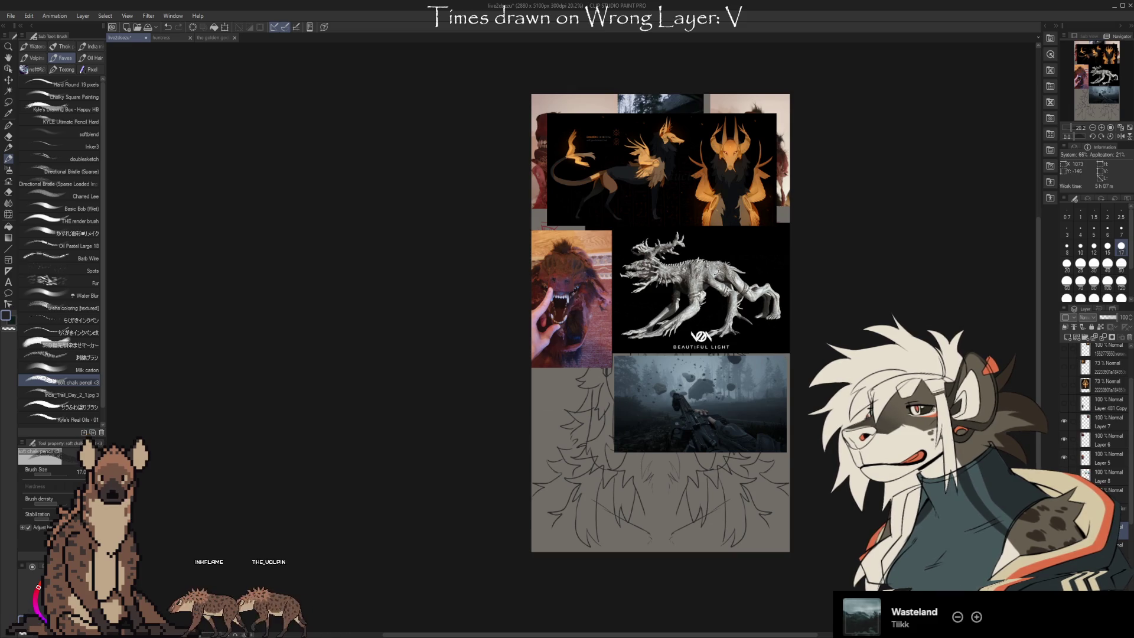
key("ctrl+v")
key("ctrl+t")
Zoom in to inspect the pasted burning-forest screenshot, then discard it with Escape.
scroll(752, 399, "up", 6)
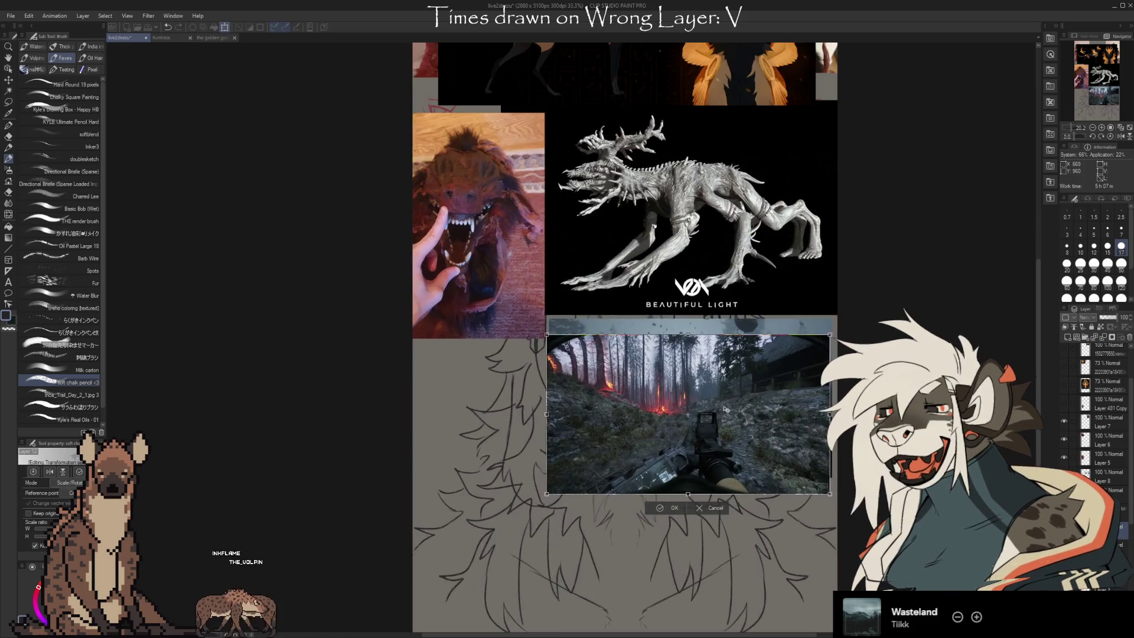
scroll(757, 433, "up", 1)
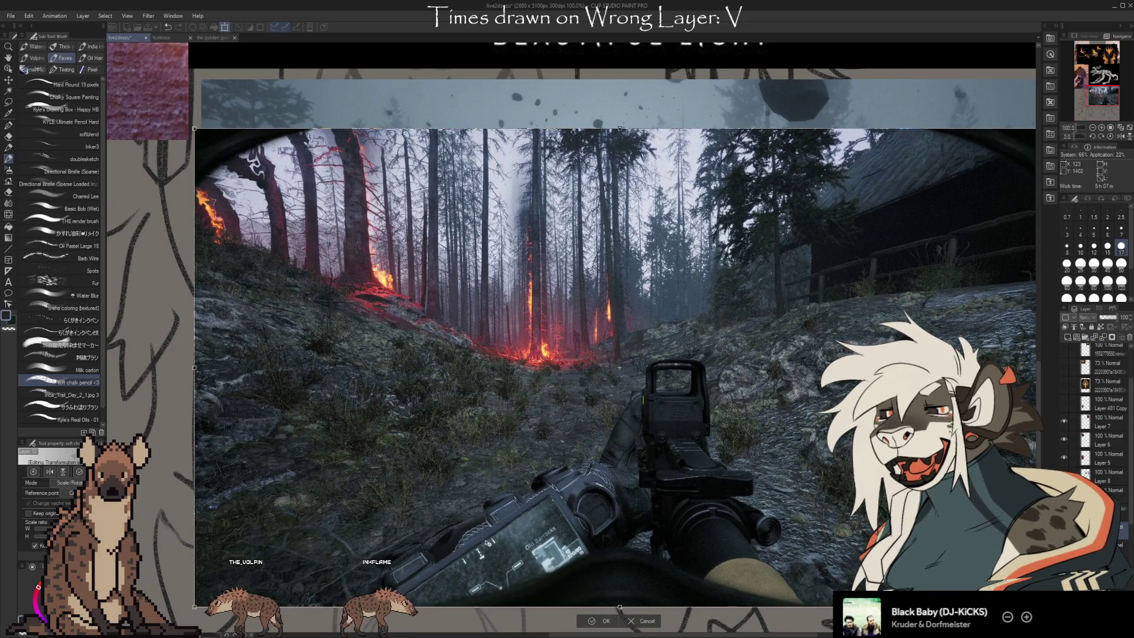
scroll(626, 323, "up", 10)
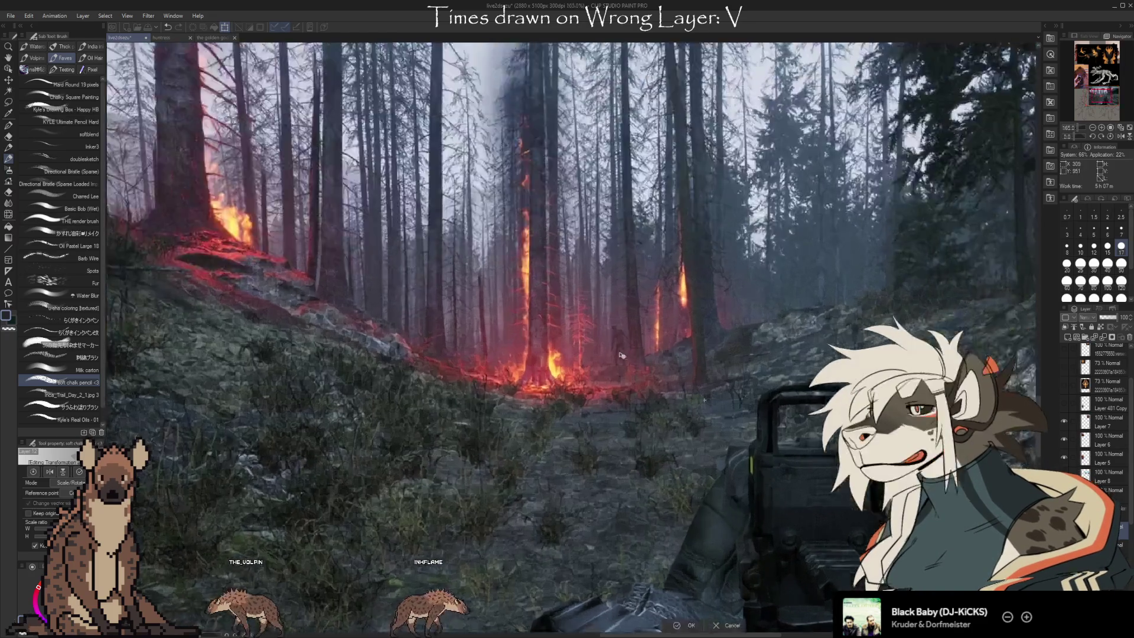
scroll(626, 323, "up", 4)
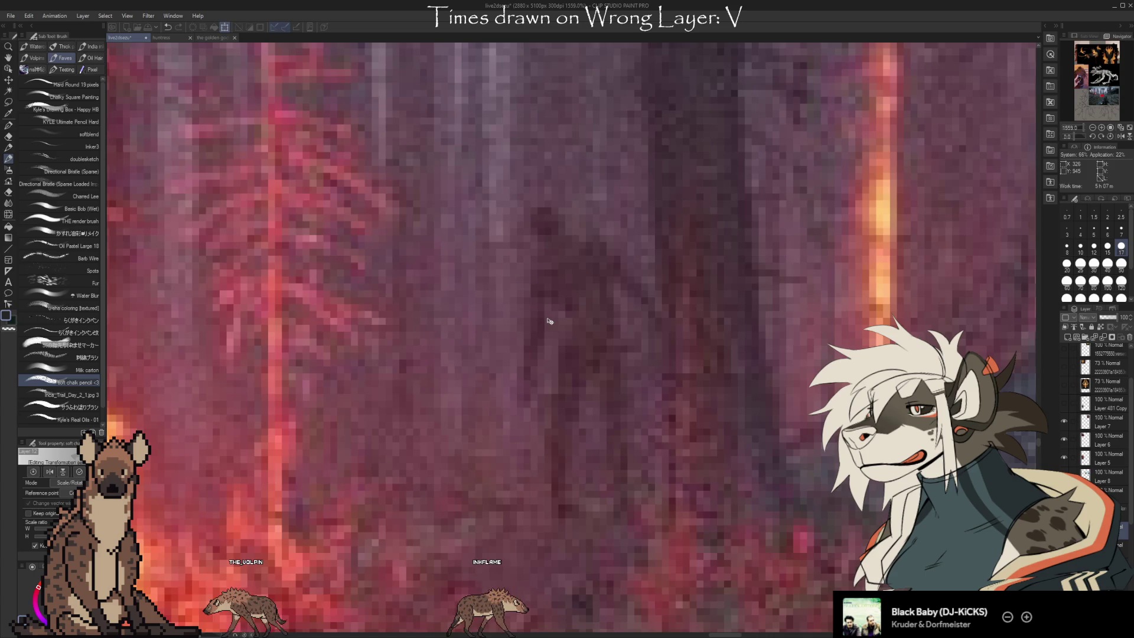
scroll(549, 321, "down", 10)
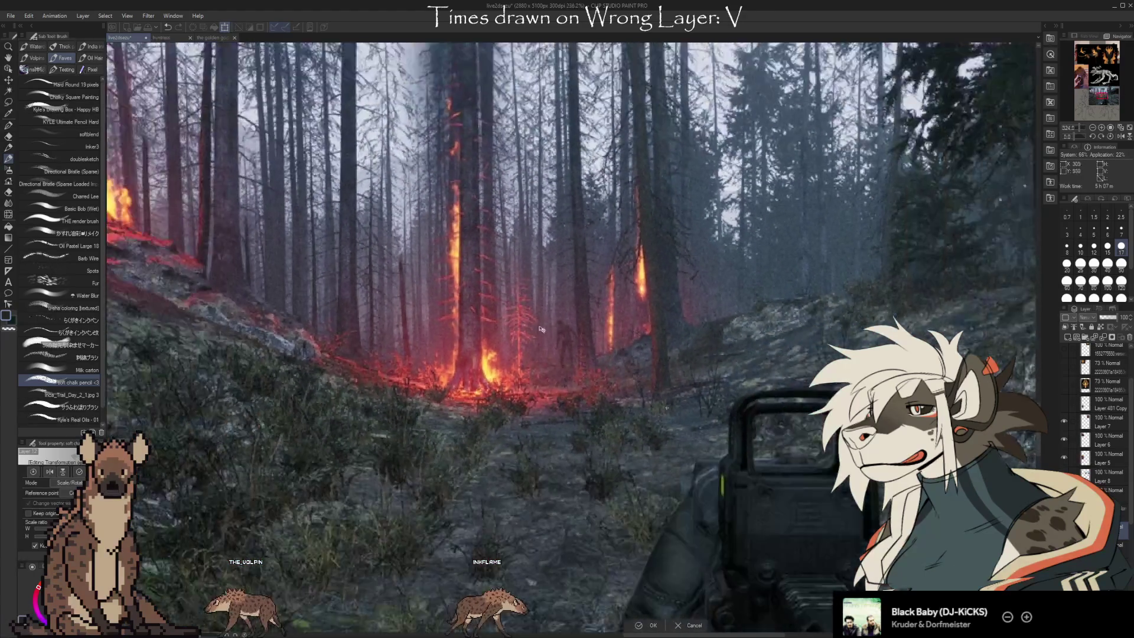
scroll(541, 329, "down", 5)
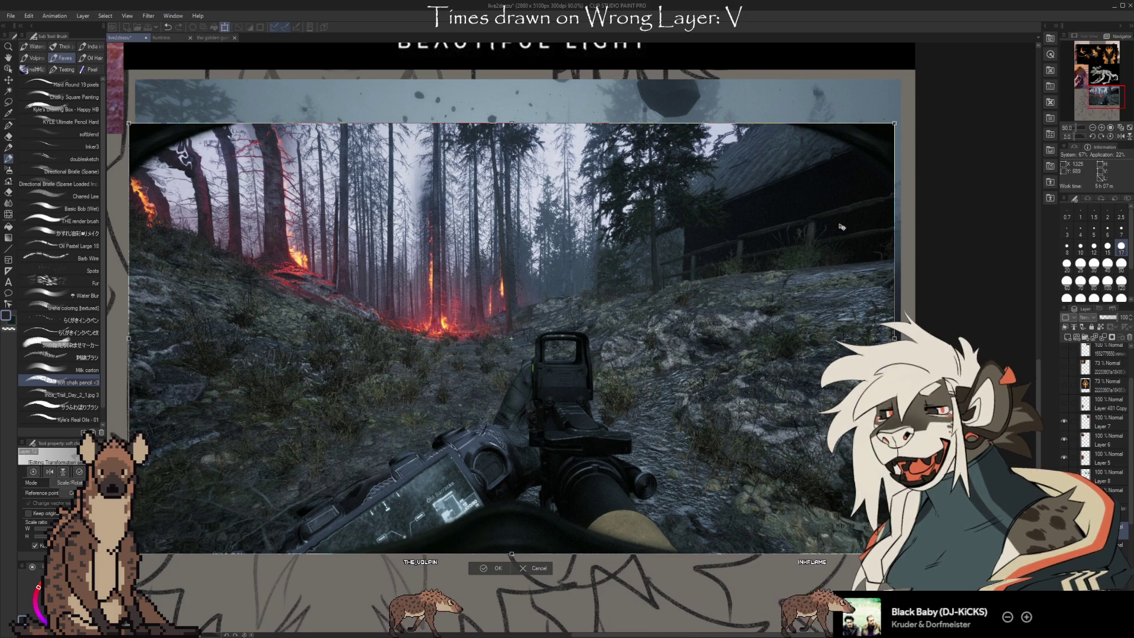
scroll(638, 390, "down", 4)
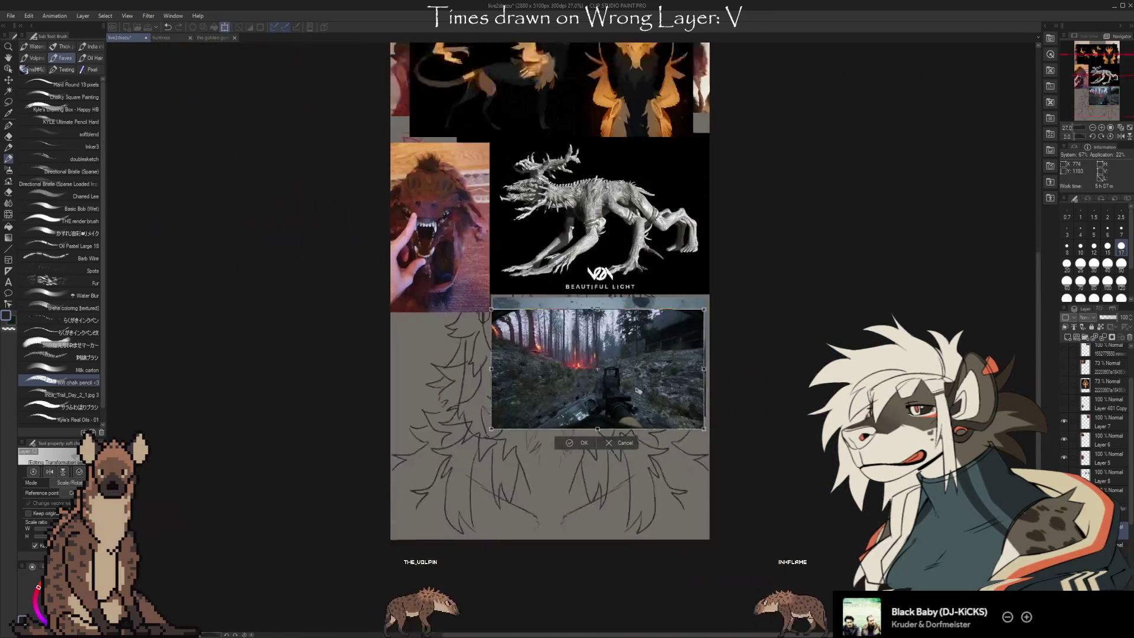
scroll(638, 390, "down", 1)
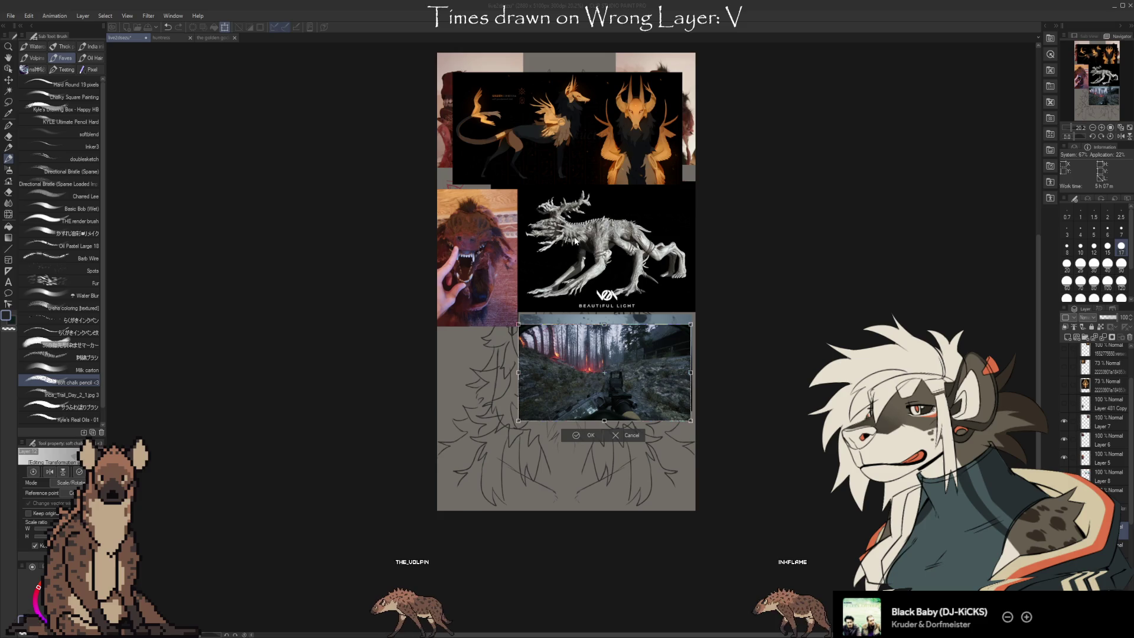
key("Escape")
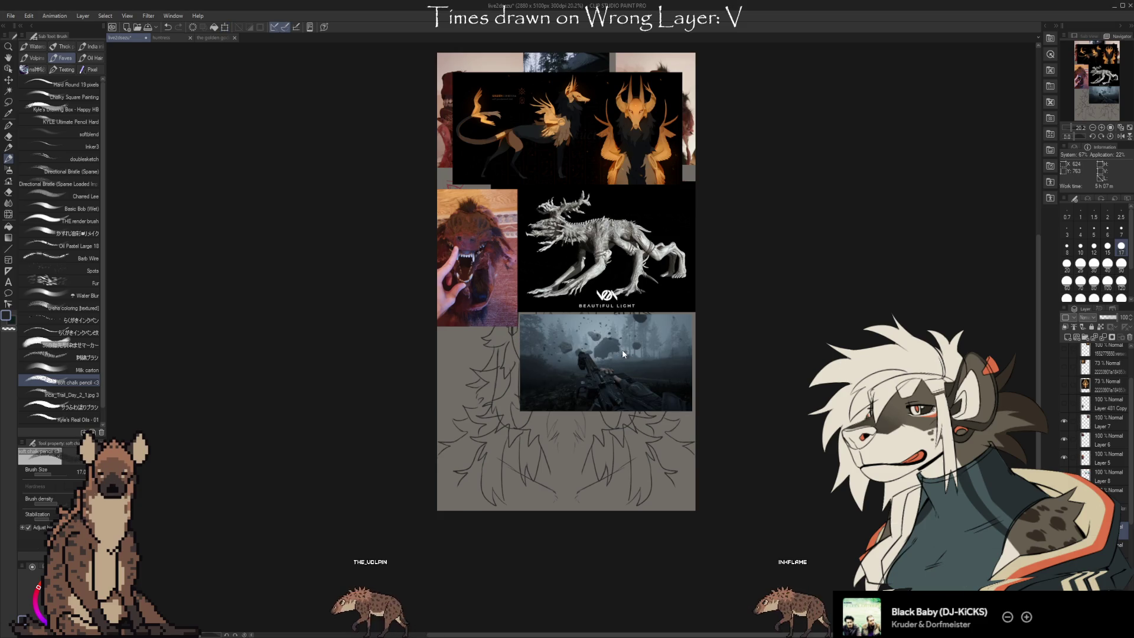
Paste the dark-forest spiny creature screenshot over the rifle-forest reference and commit its placement.
key("ctrl+t")
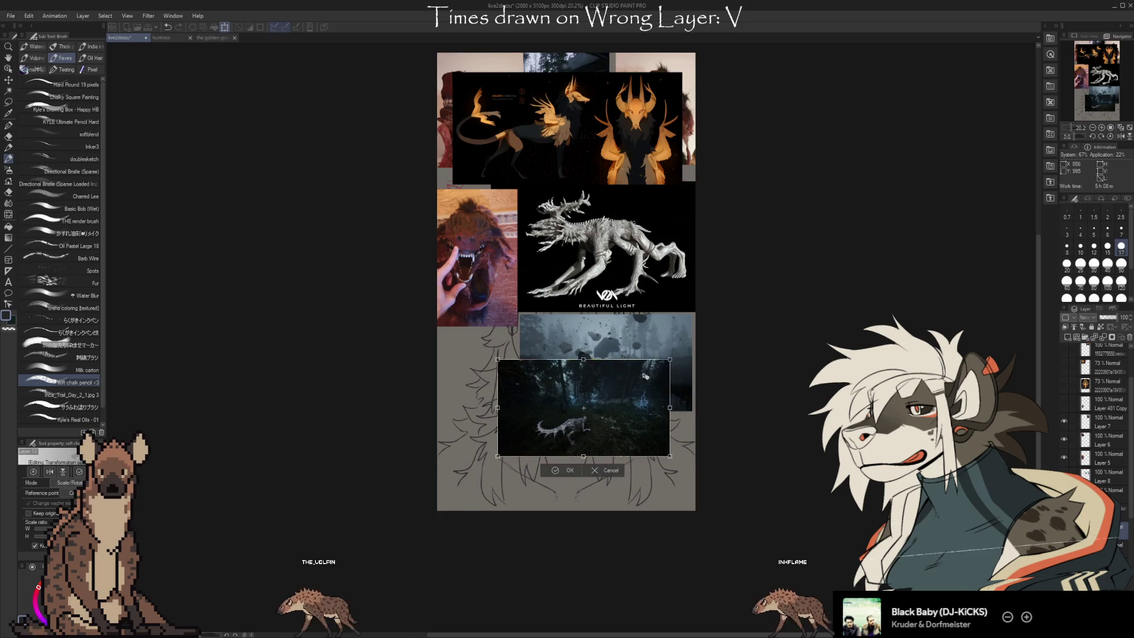
scroll(567, 434, "up", 6)
scroll(553, 438, "up", 2)
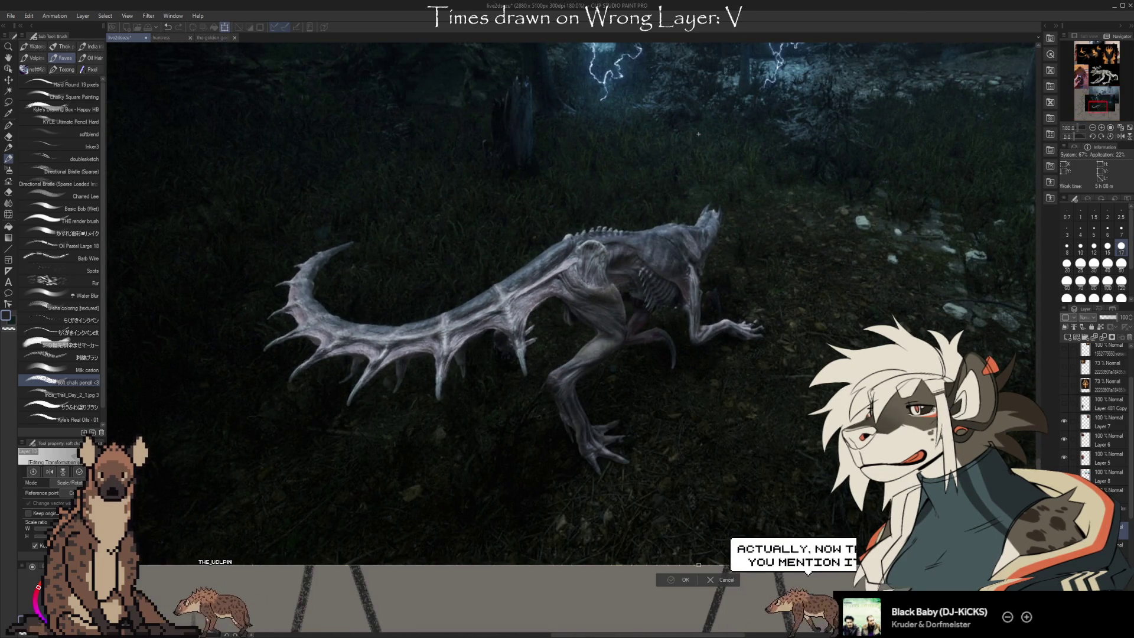
key("Return")
Zoom in and out to inspect the dark-forest creature screenshot in the collage.
scroll(770, 248, "up", 1)
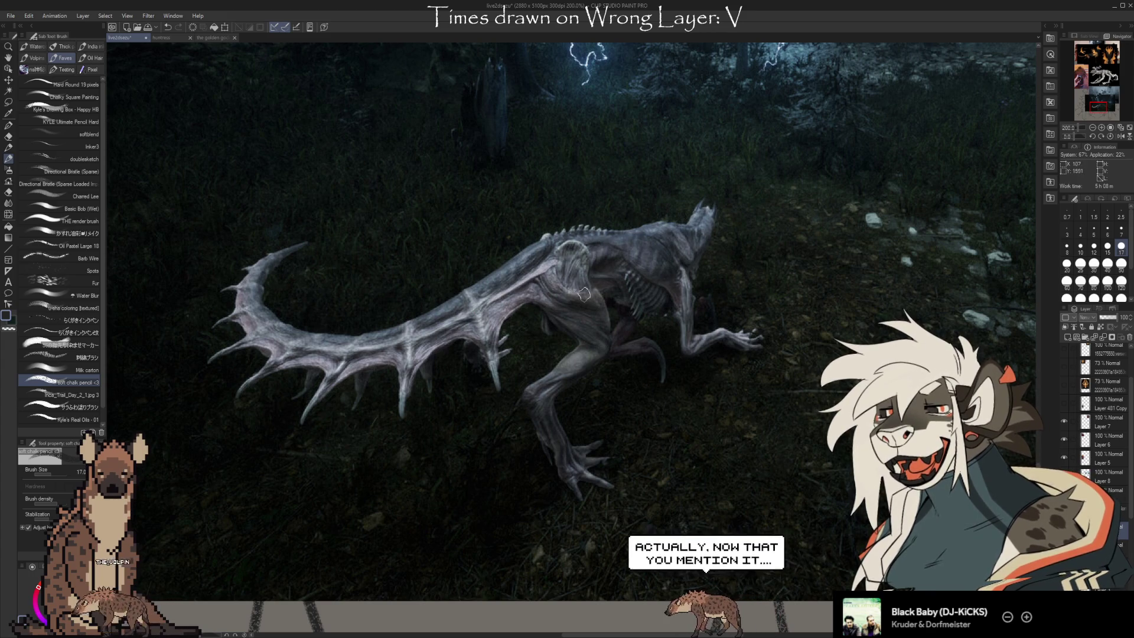
scroll(732, 224, "up", 3)
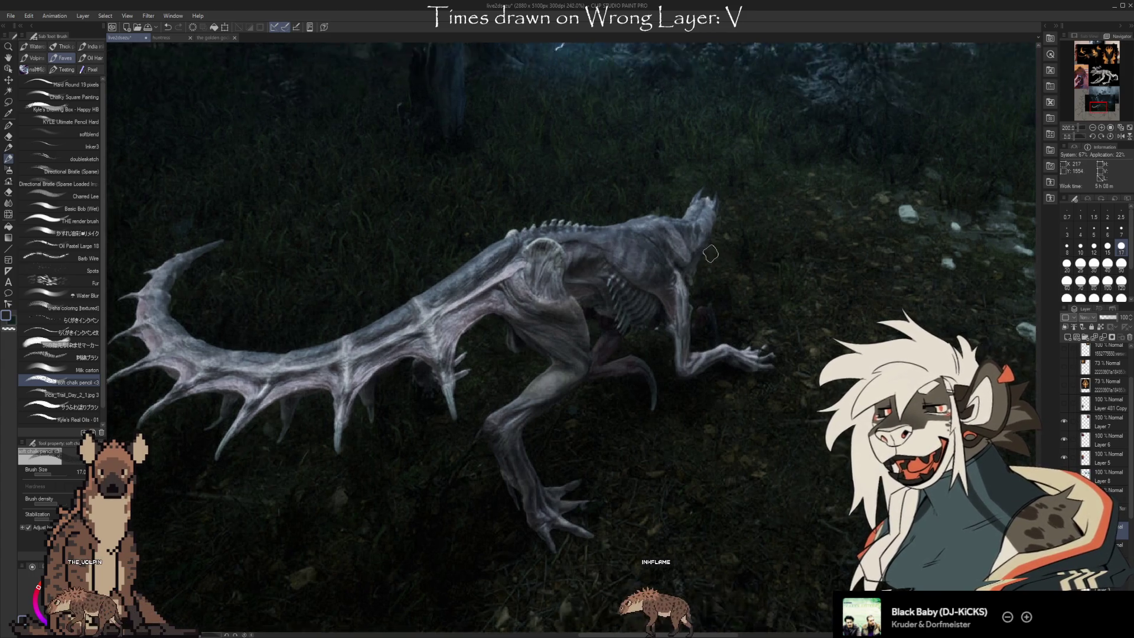
scroll(743, 209, "up", 2)
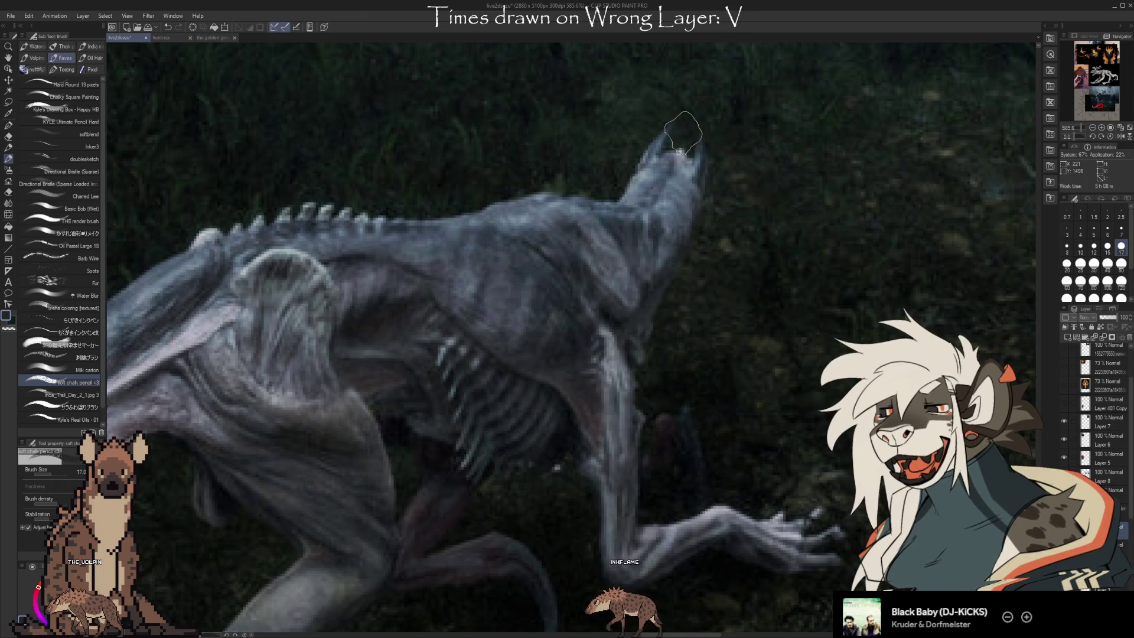
scroll(738, 148, "down", 4)
scroll(687, 257, "up", 5)
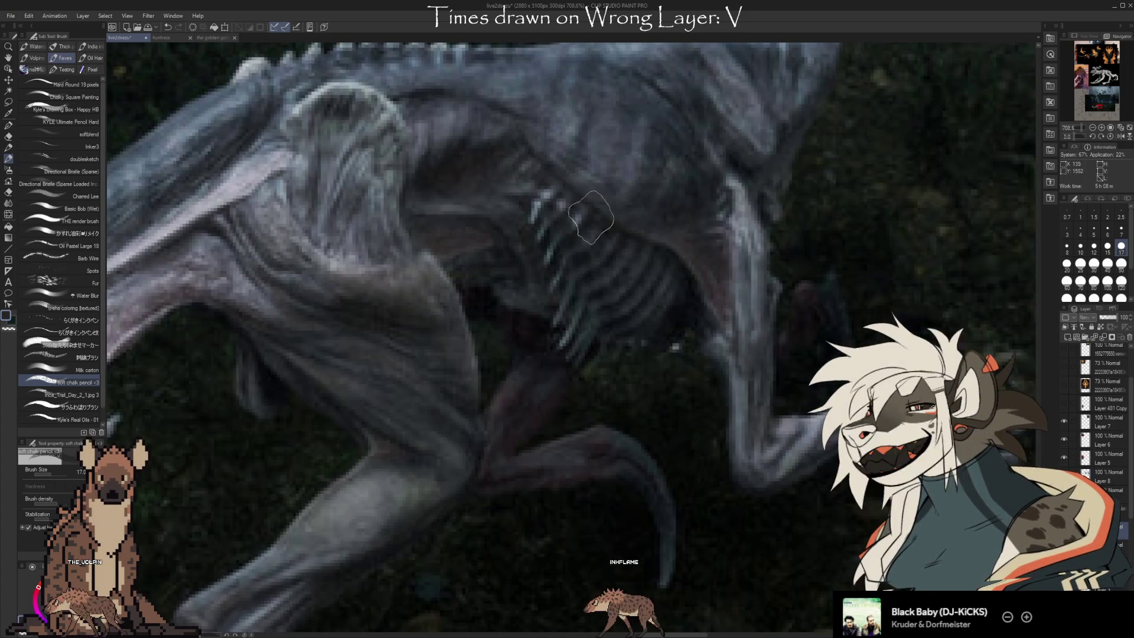
scroll(591, 217, "down", 4)
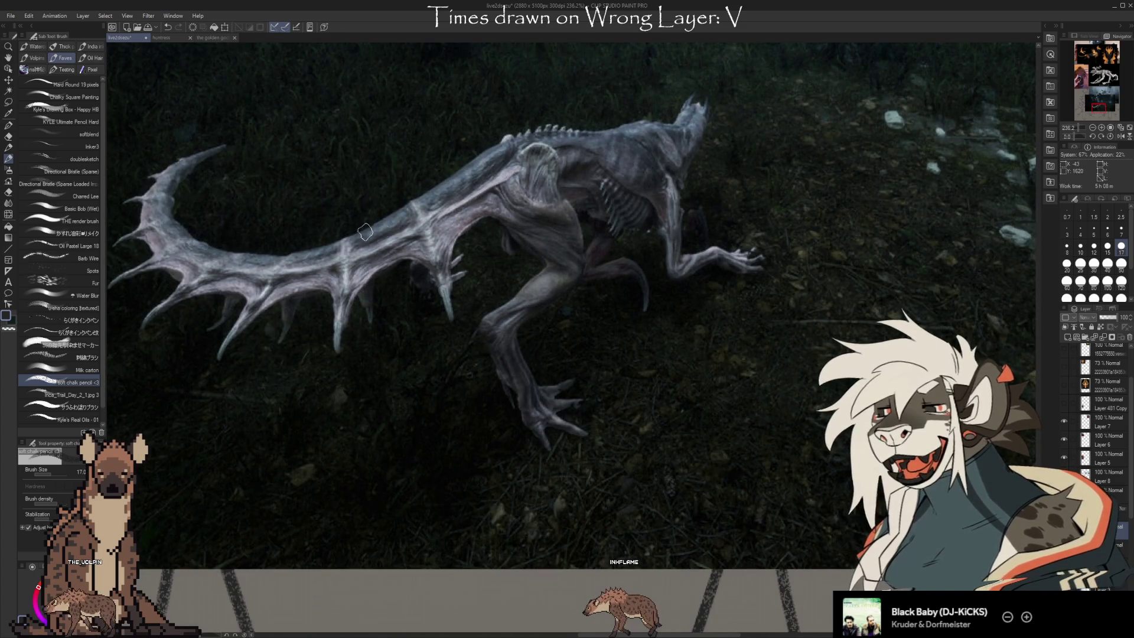
scroll(172, 286, "up", 4)
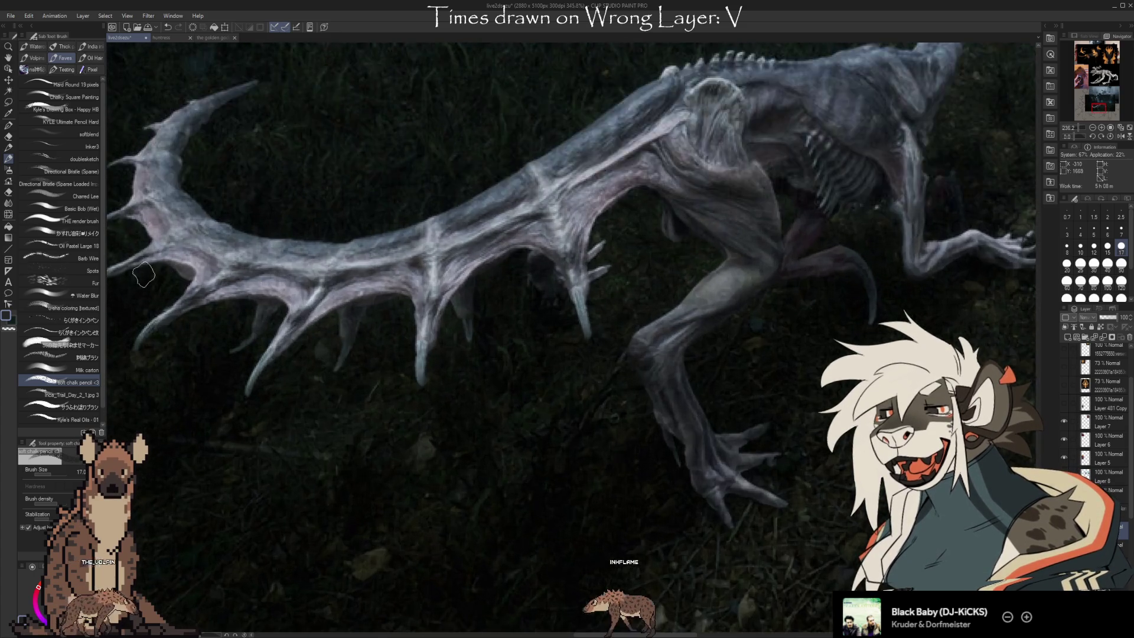
scroll(177, 272, "down", 3)
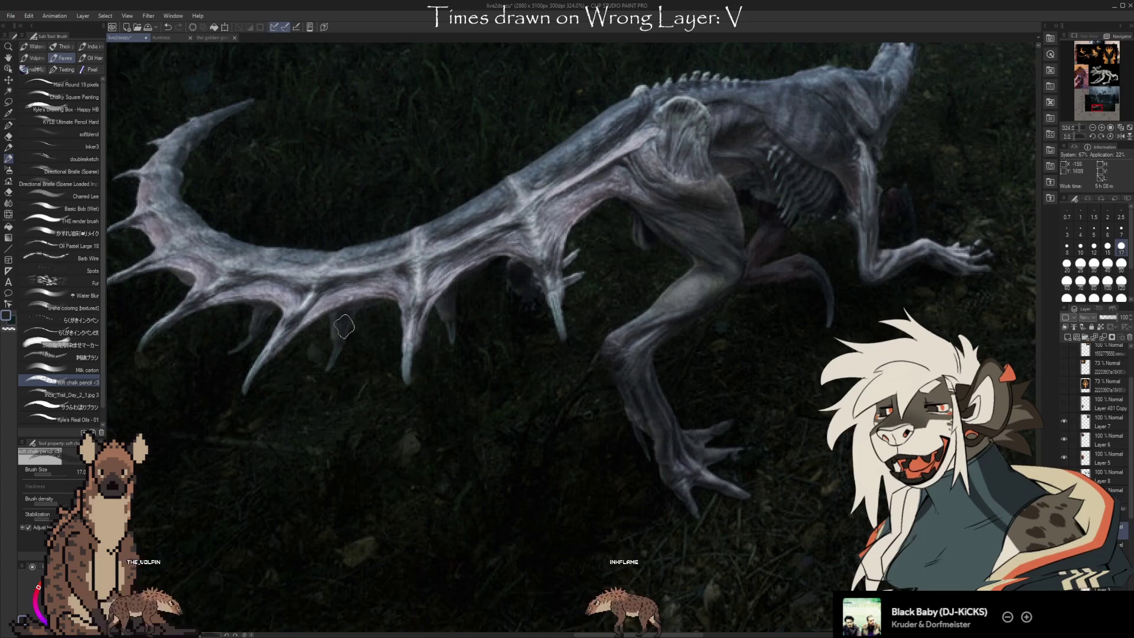
scroll(210, 349, "down", 1)
scroll(531, 301, "down", 2)
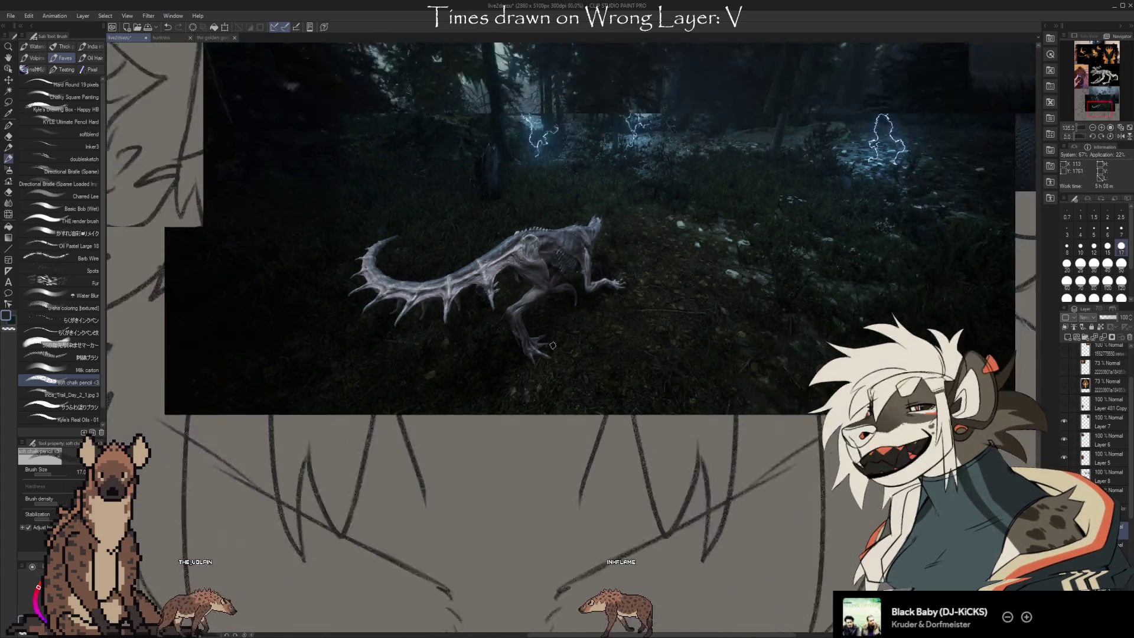
scroll(781, 122, "up", 2)
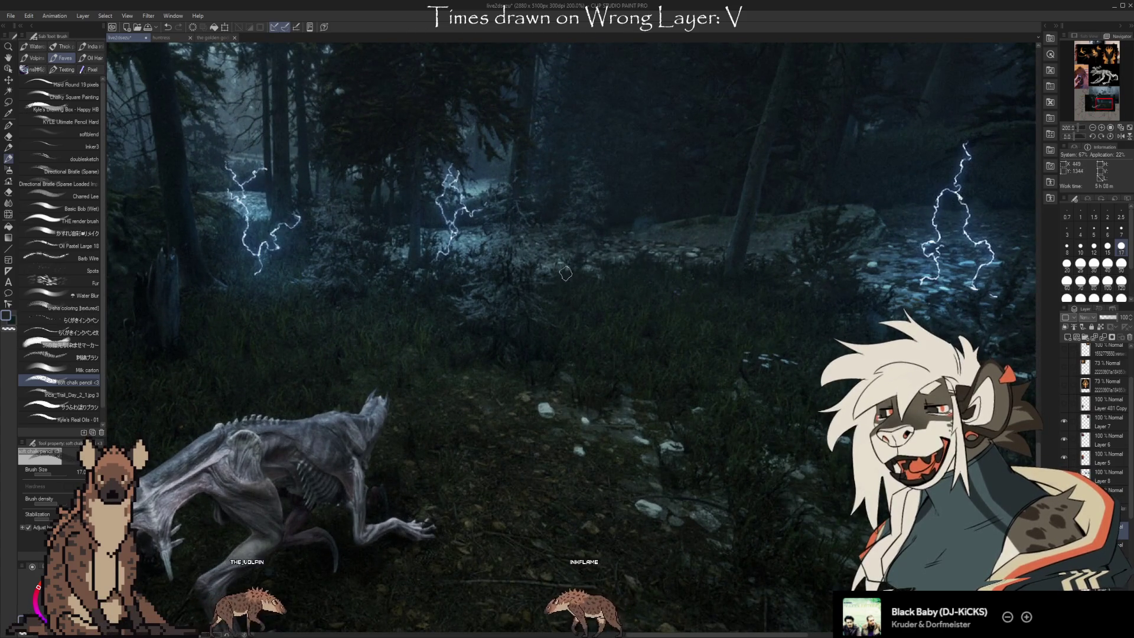
scroll(697, 228, "down", 3)
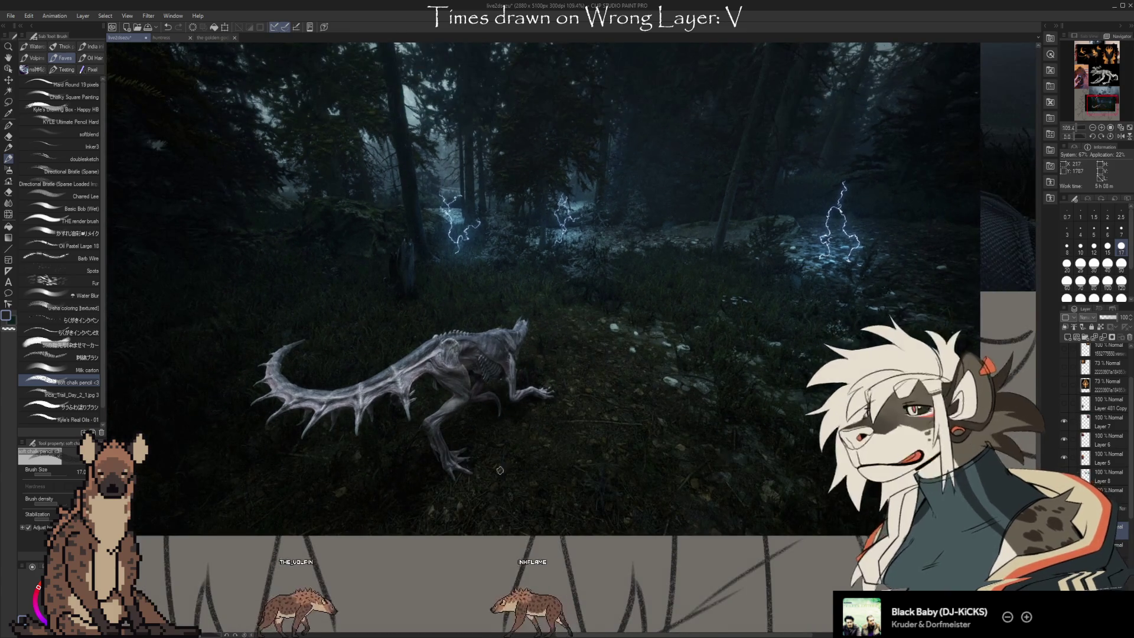
scroll(499, 470, "down", 3)
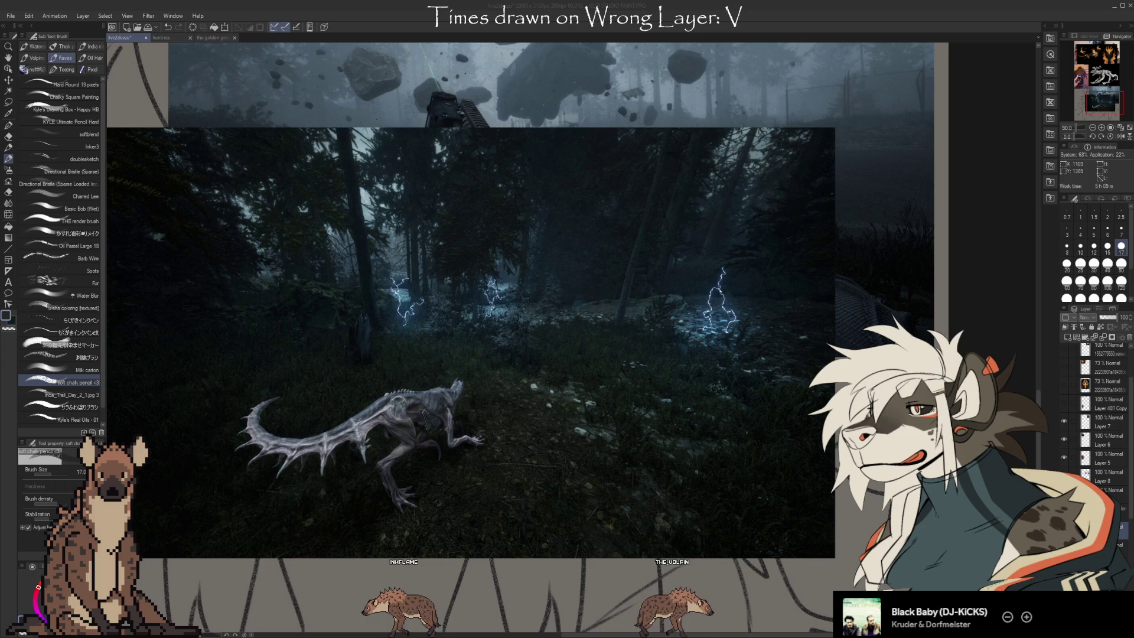
scroll(673, 455, "down", 8)
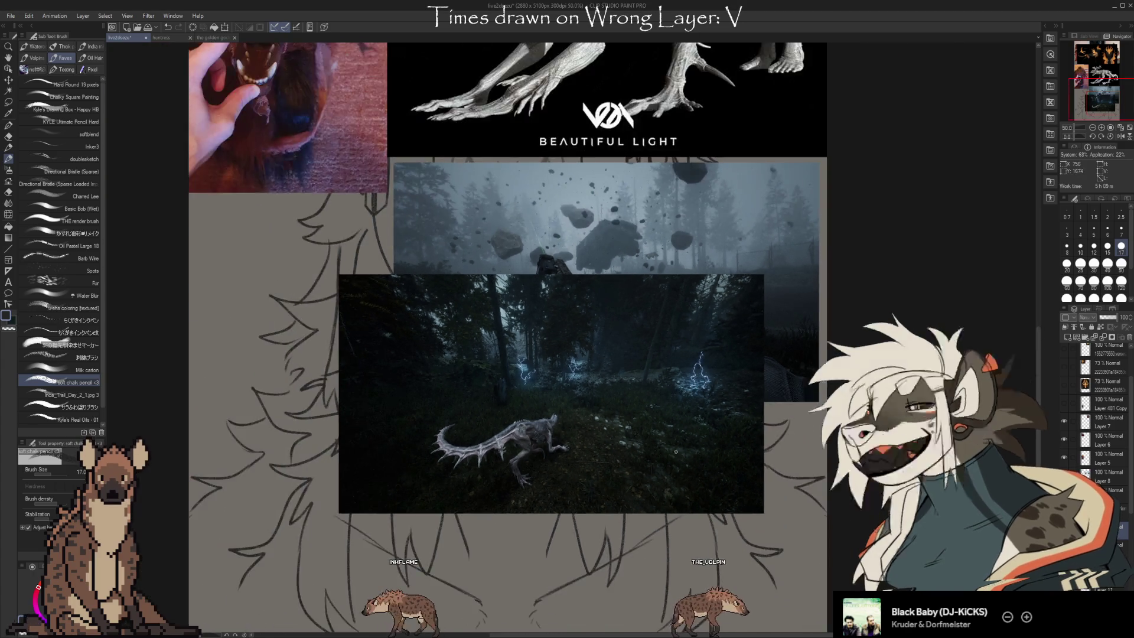
key("ctrl+t")
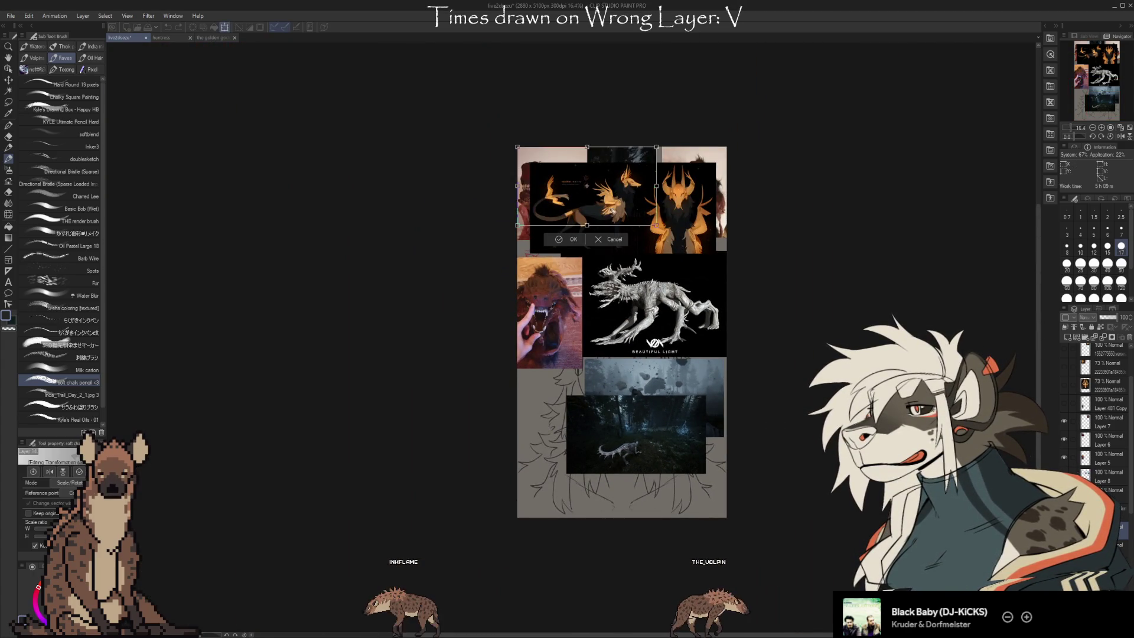
scroll(648, 444, "up", 8)
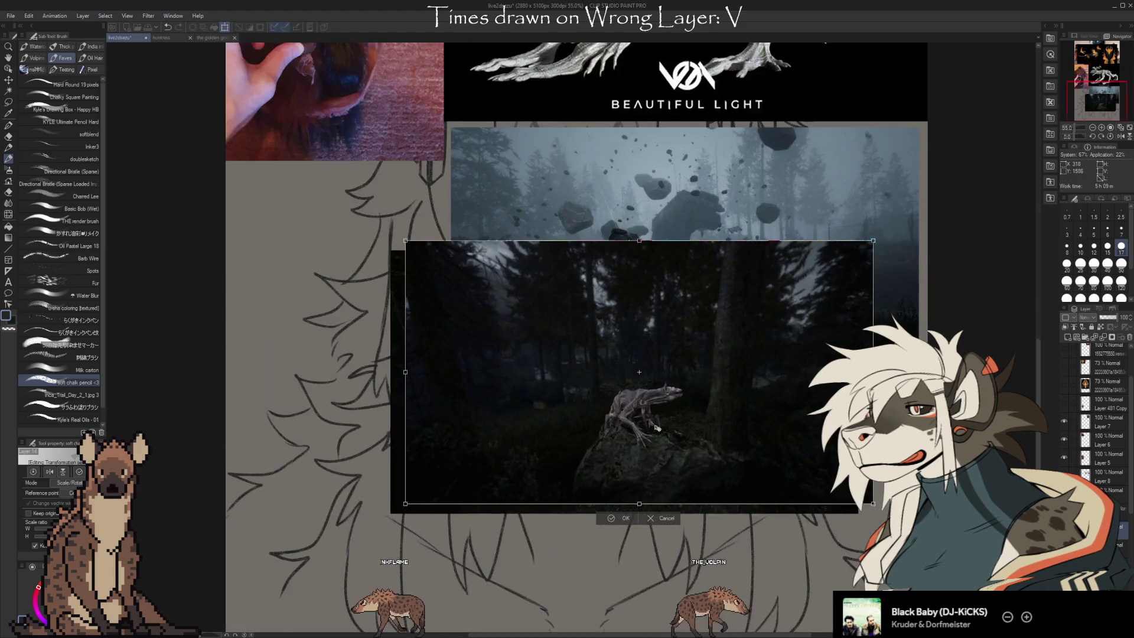
scroll(648, 403, "up", 4)
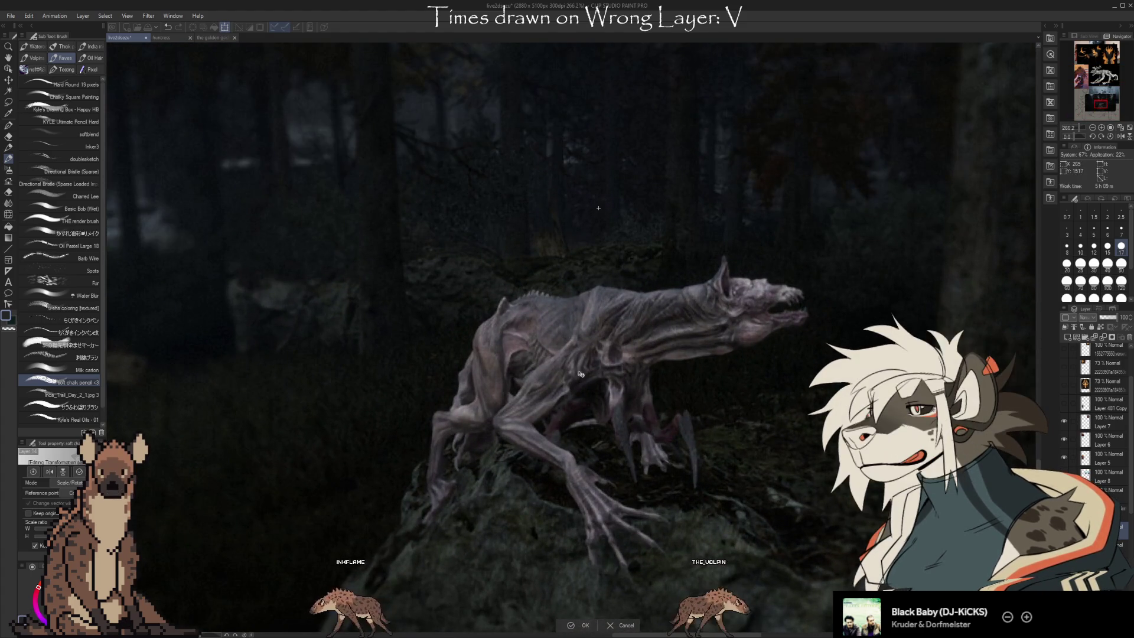
left_click(575, 624)
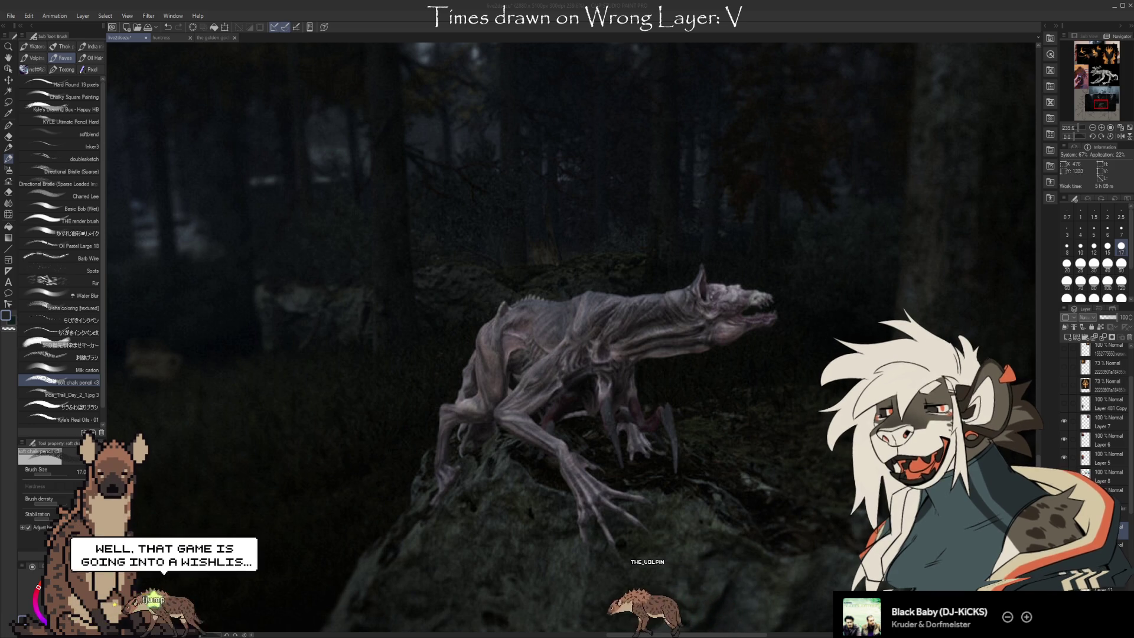
scroll(691, 315, "down", 5)
scroll(730, 313, "down", 3)
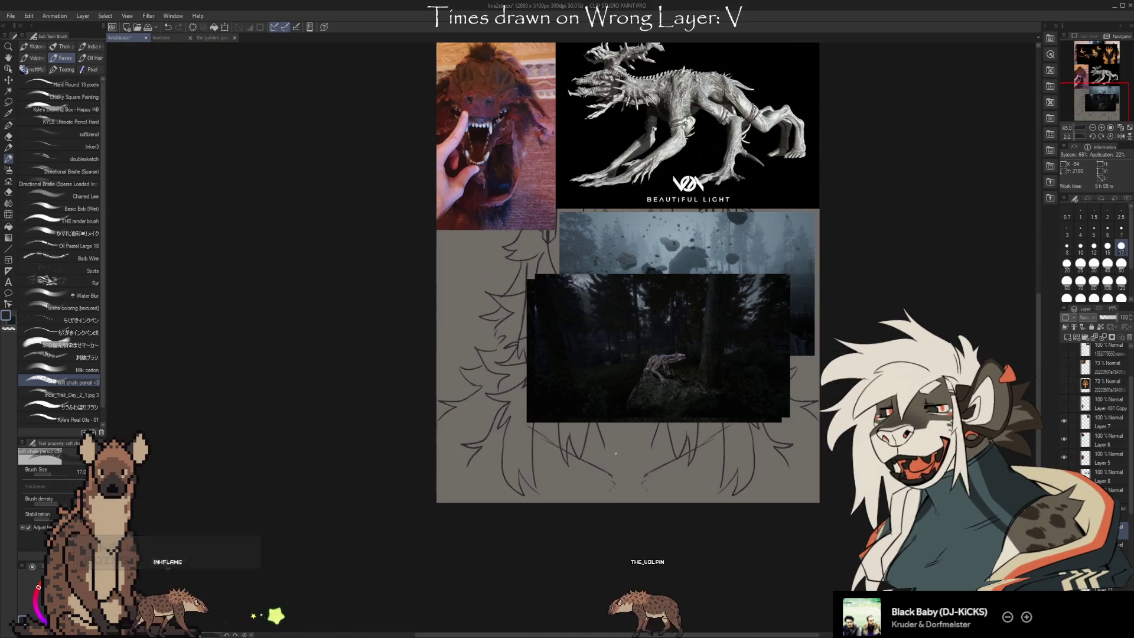
Move the snarling creature-head image down onto the dark forest photo and confirm its position.
key("ctrl+t")
scroll(657, 450, "down", 2)
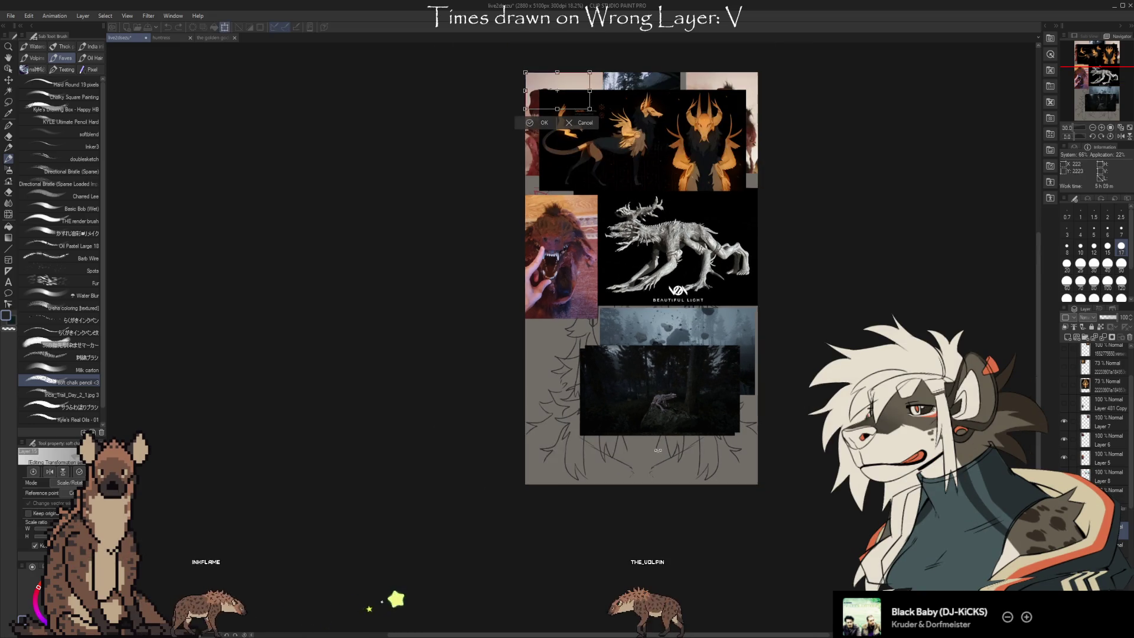
left_click_drag(557, 91, 666, 379)
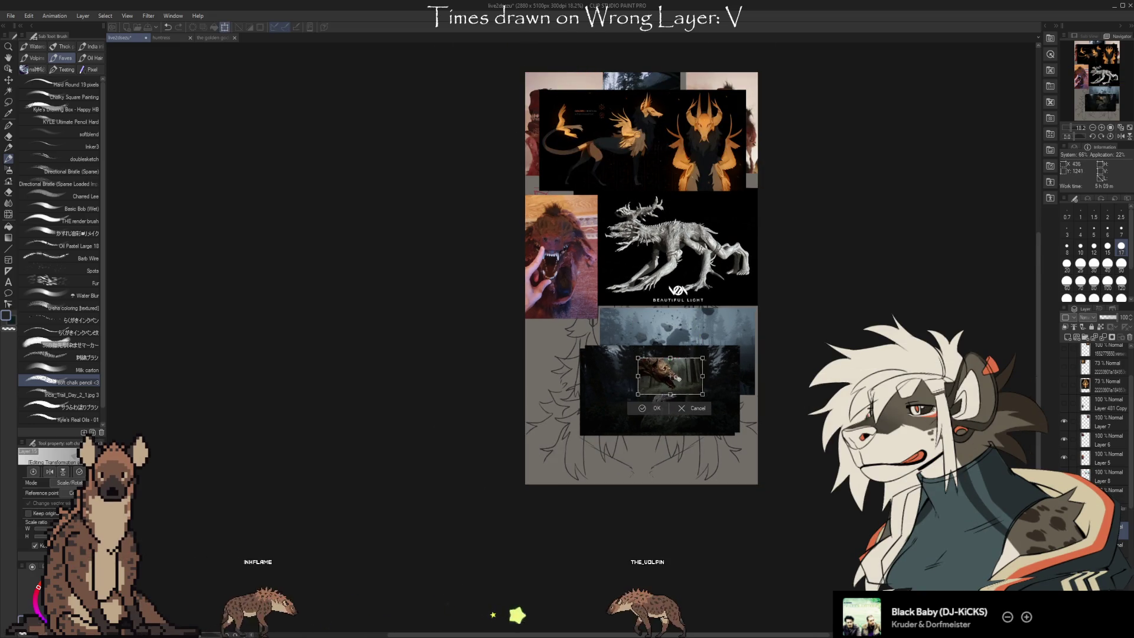
scroll(666, 379, "up", 3)
scroll(667, 379, "up", 5)
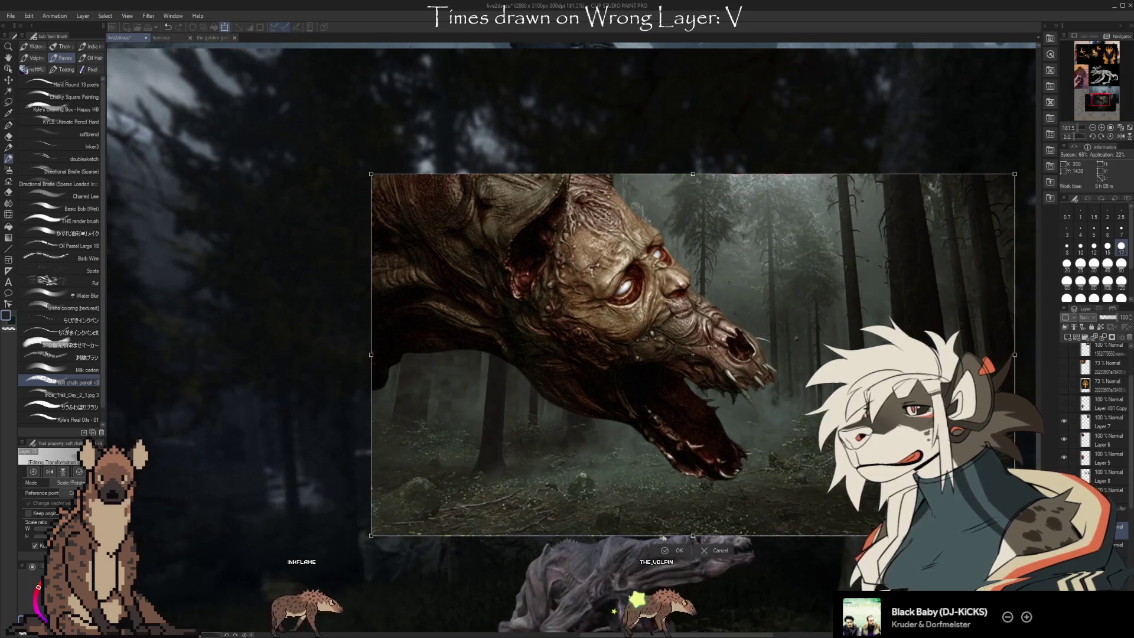
left_click(670, 552)
Zoom in and out to inspect the creature-head image within the collage.
scroll(518, 319, "up", 1)
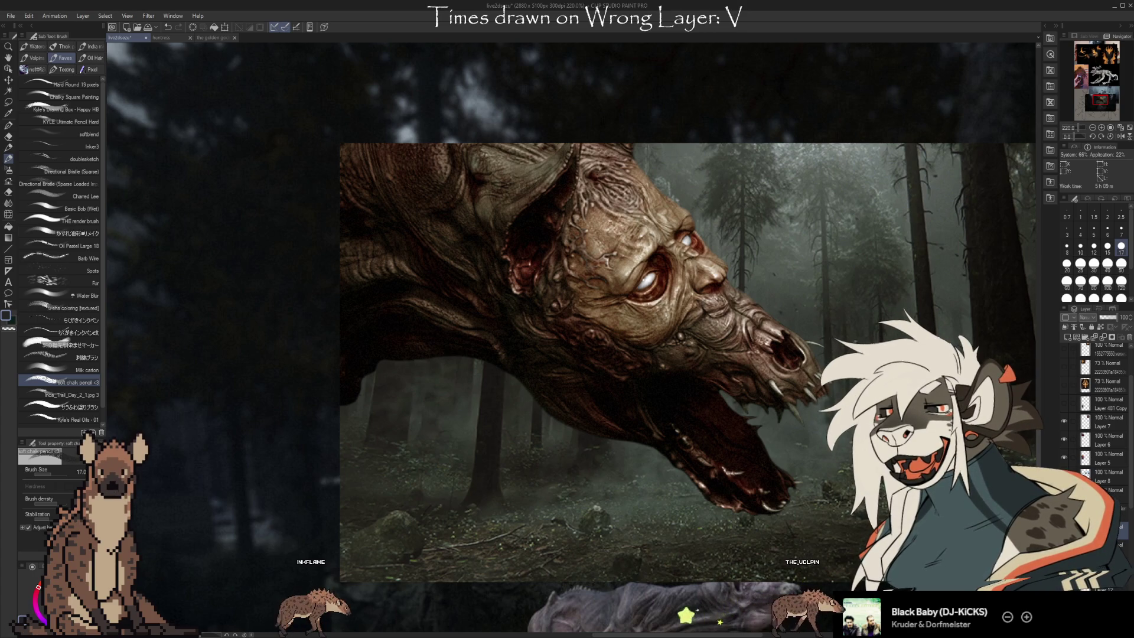
scroll(382, 341, "down", 1)
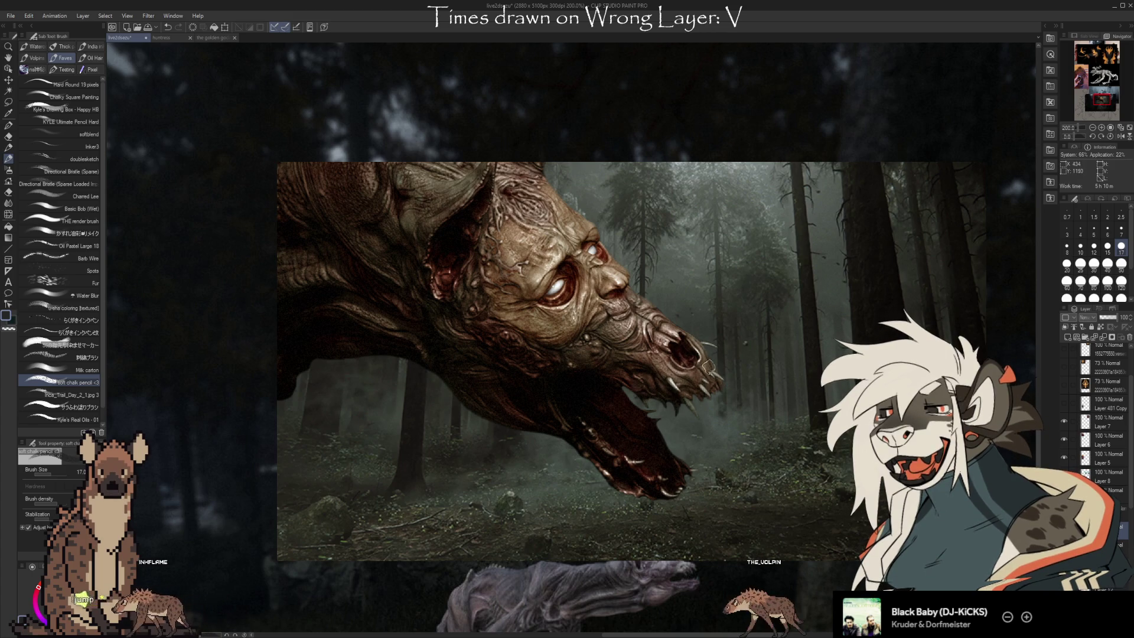
scroll(708, 367, "up", 3)
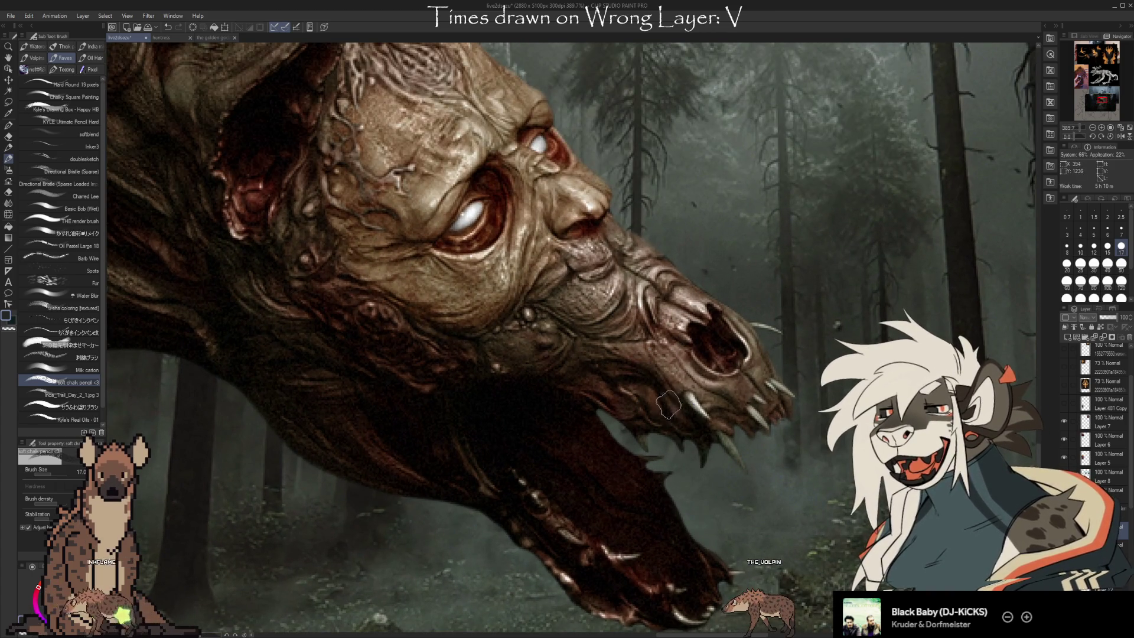
scroll(751, 456, "down", 2)
scroll(435, 267, "up", 3)
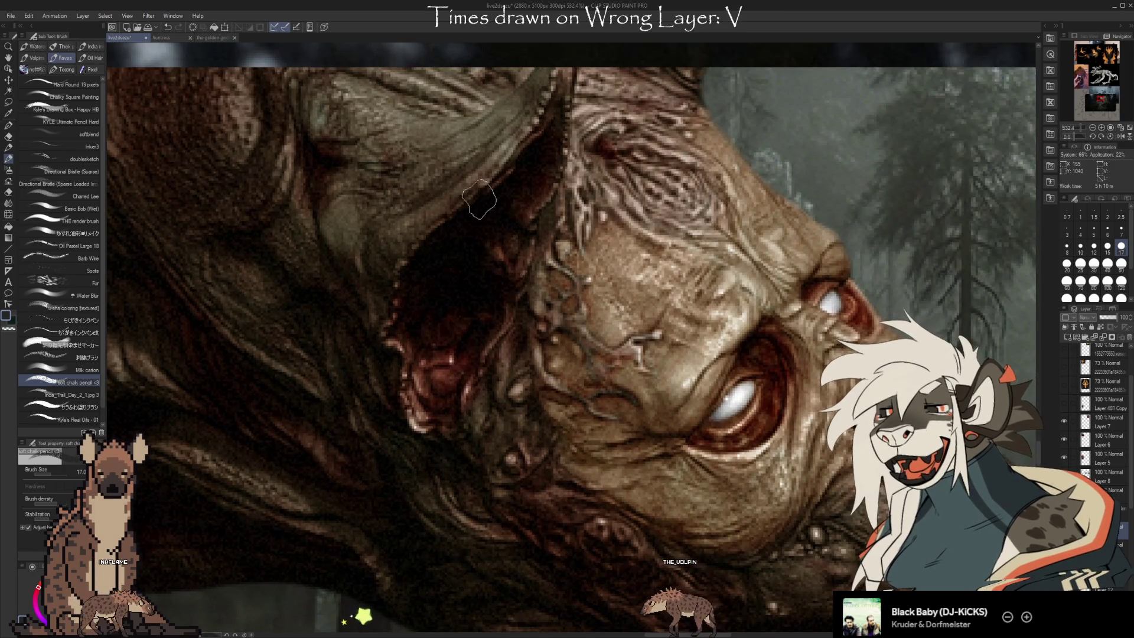
scroll(272, 220, "down", 3)
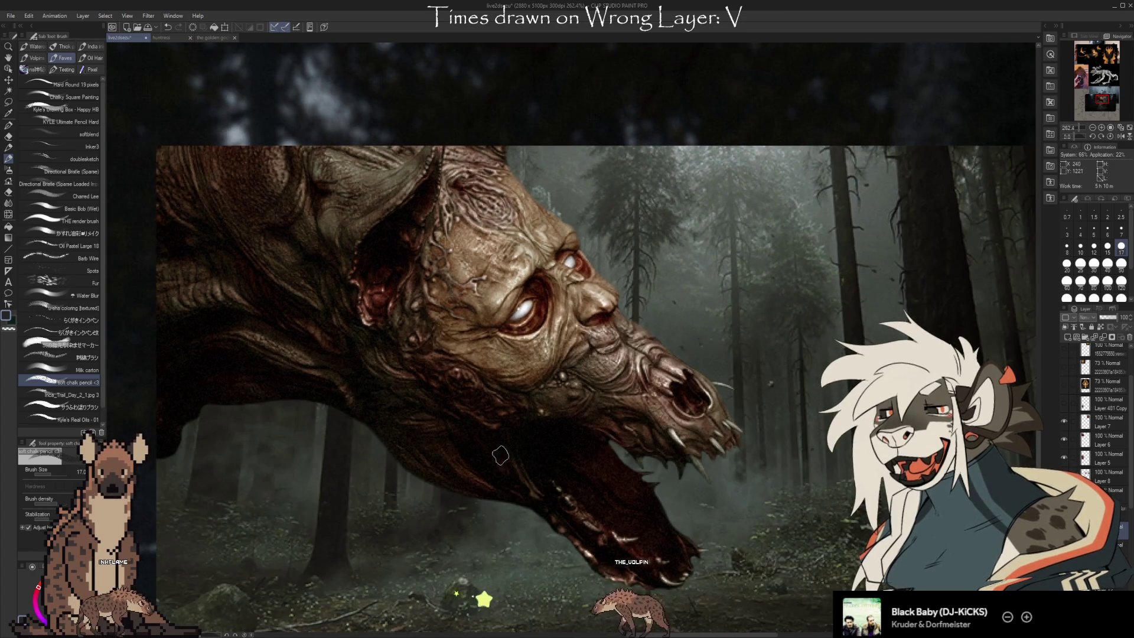
scroll(171, 314, "down", 1)
scroll(396, 433, "up", 2)
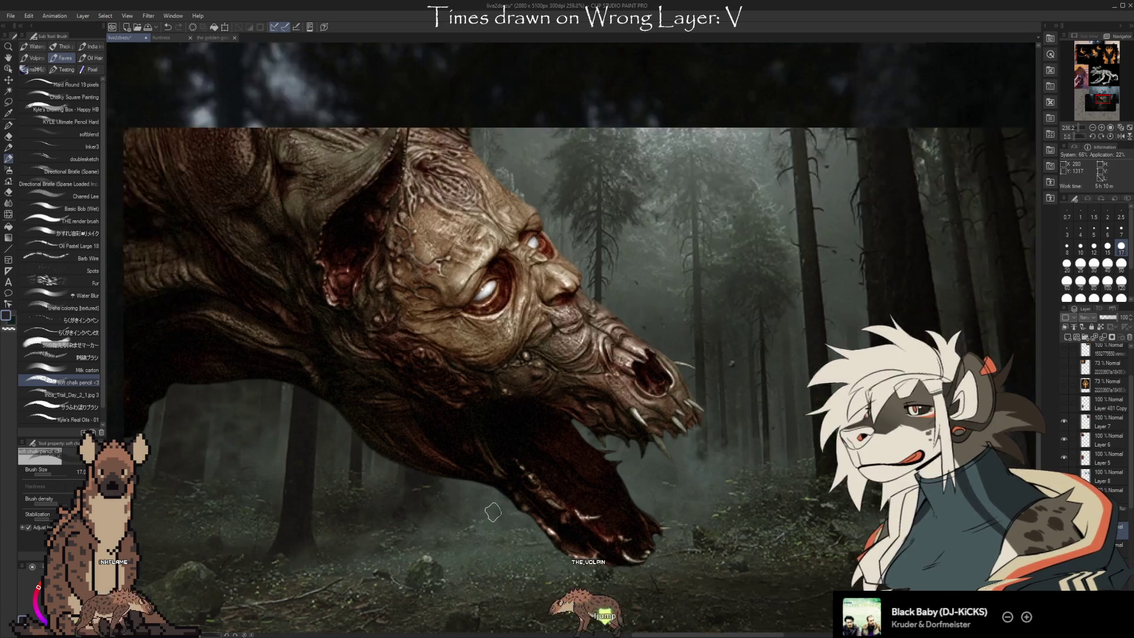
scroll(664, 557, "down", 1)
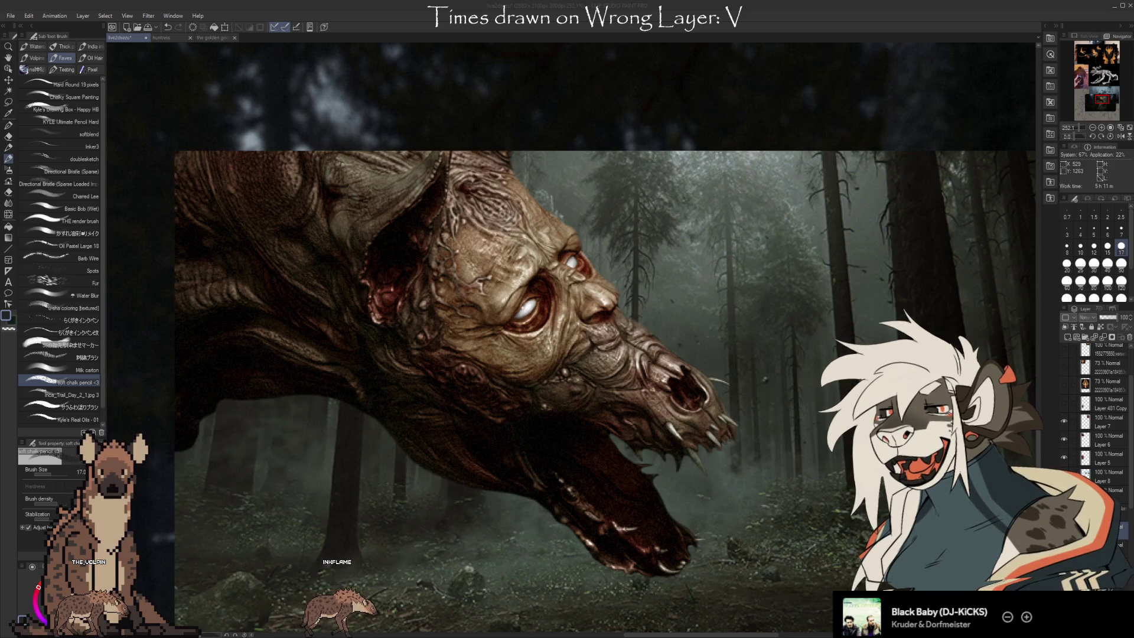
scroll(545, 295, "down", 5)
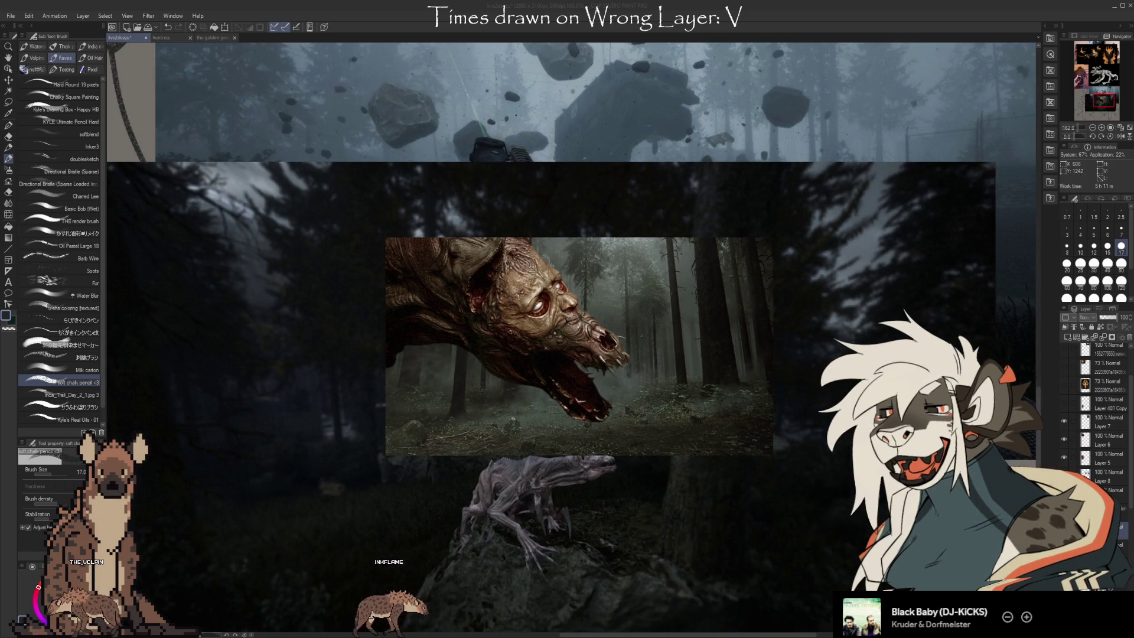
scroll(546, 295, "down", 3)
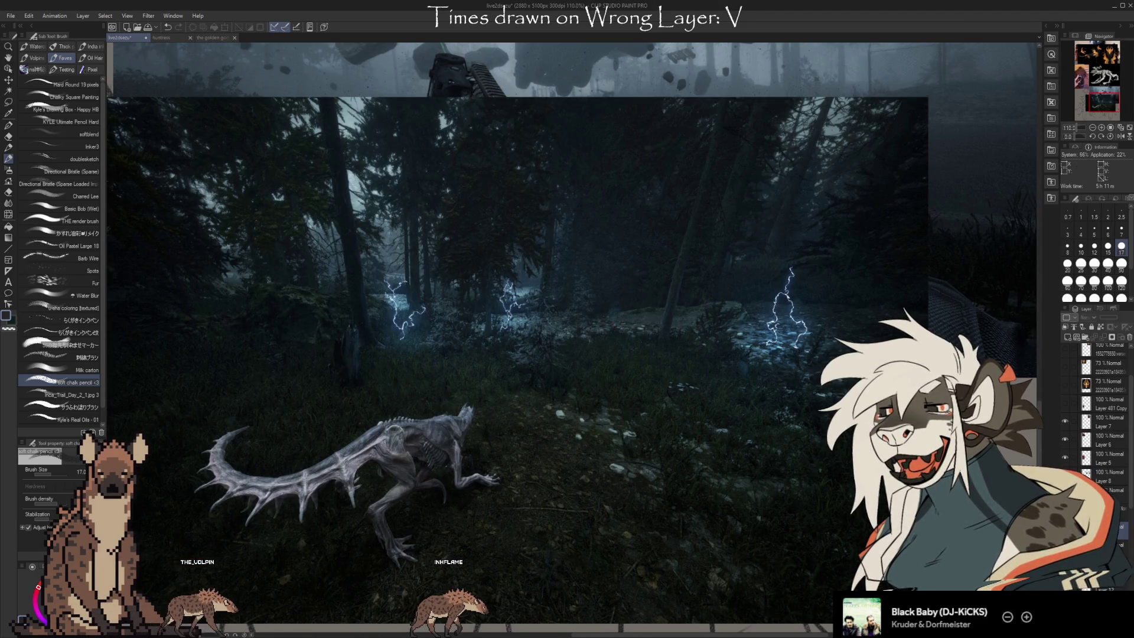
scroll(376, 475, "up", 3)
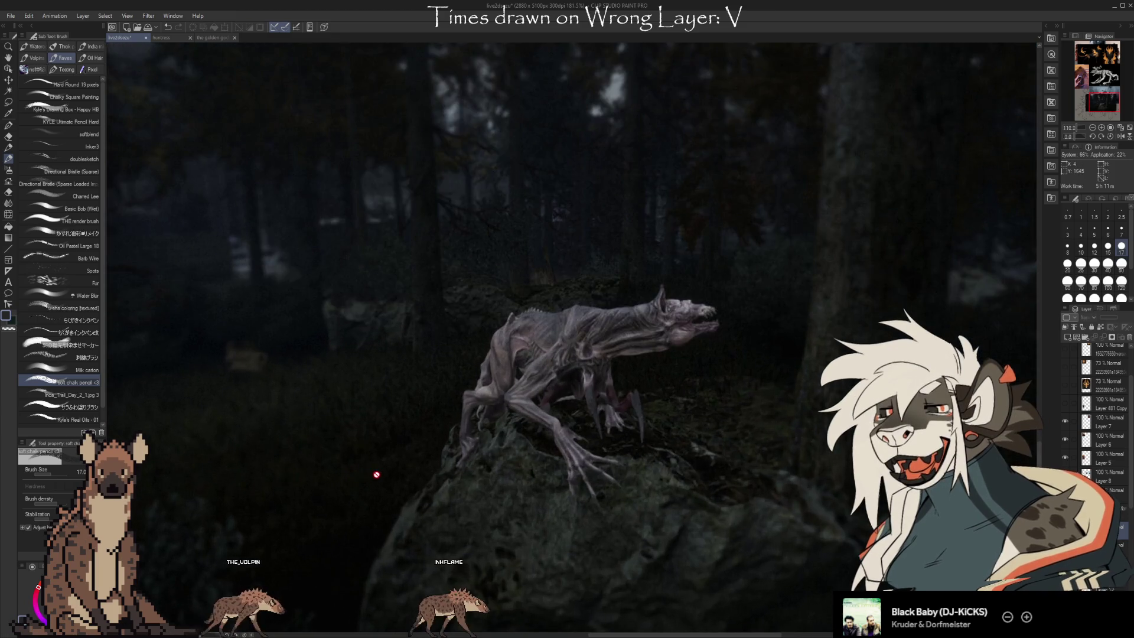
scroll(376, 474, "up", 1)
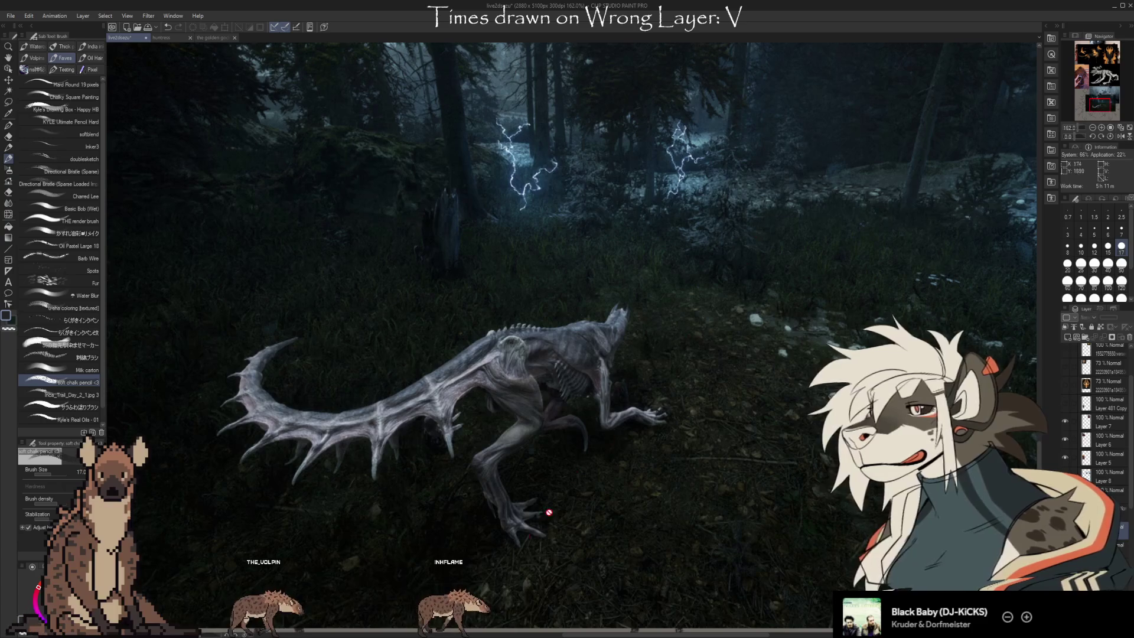
scroll(468, 548, "down", 2)
scroll(473, 555, "down", 2)
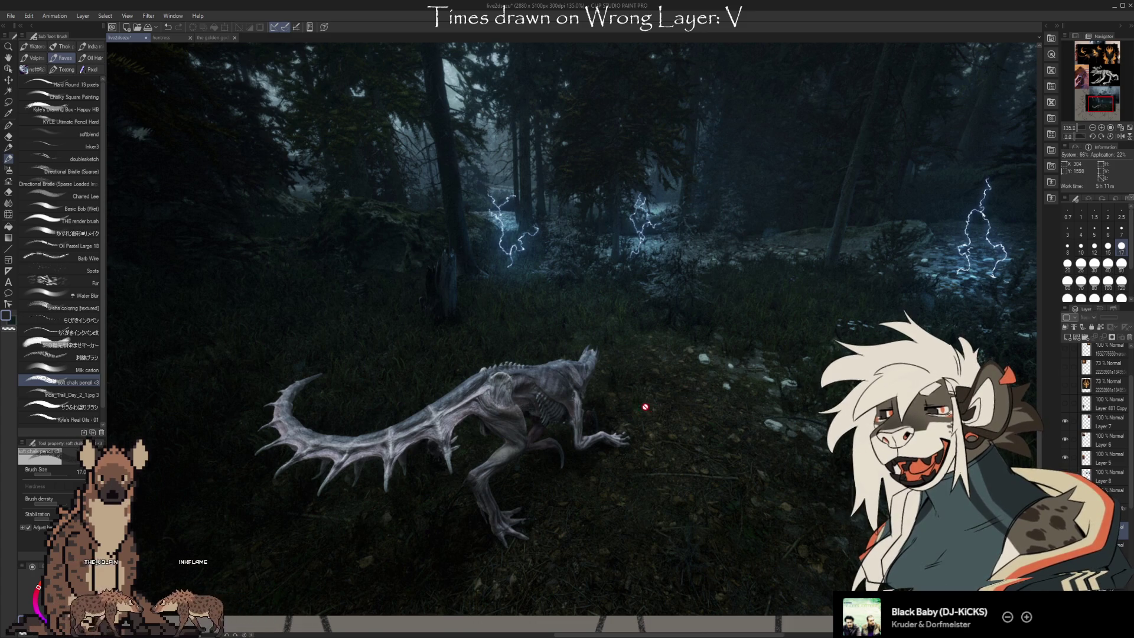
scroll(376, 440, "down", 1)
scroll(374, 440, "up", 2)
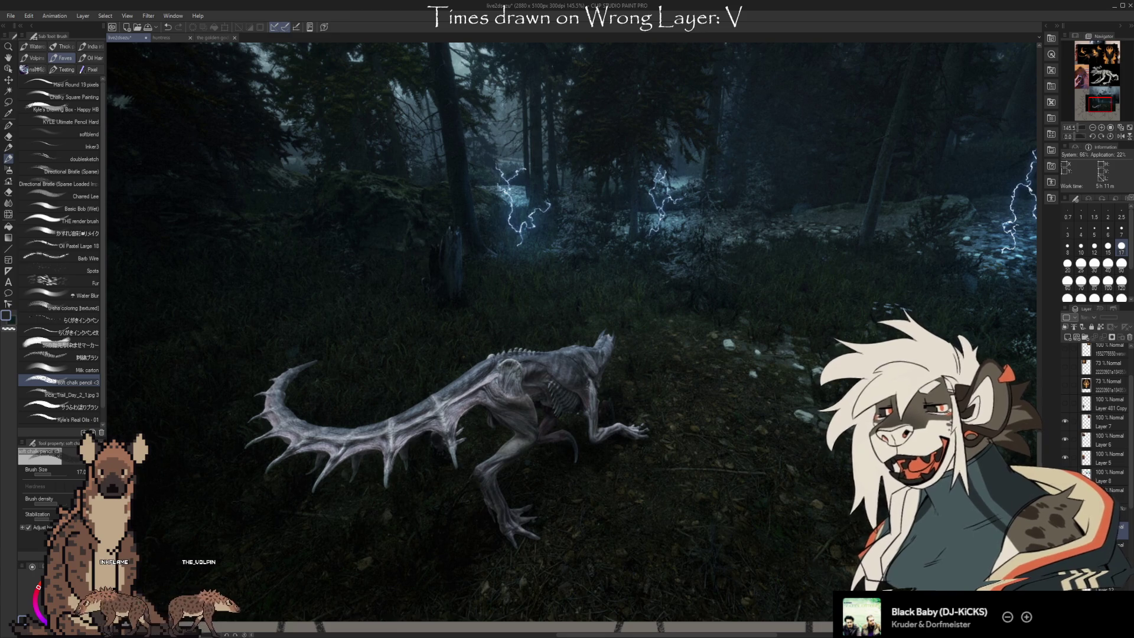
scroll(571, 334, "down", 5)
scroll(732, 449, "down", 3)
scroll(612, 535, "down", 1)
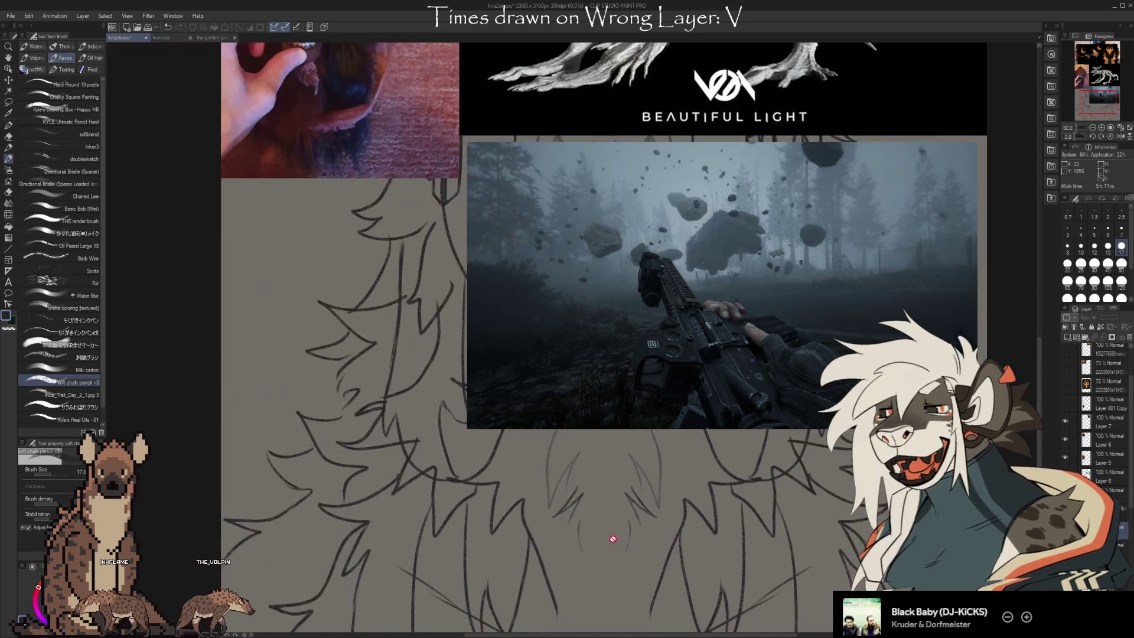
Delete the creature reference image covering the dog-face sketch and zoom out to view the canvas.
scroll(945, 213, "up", 1)
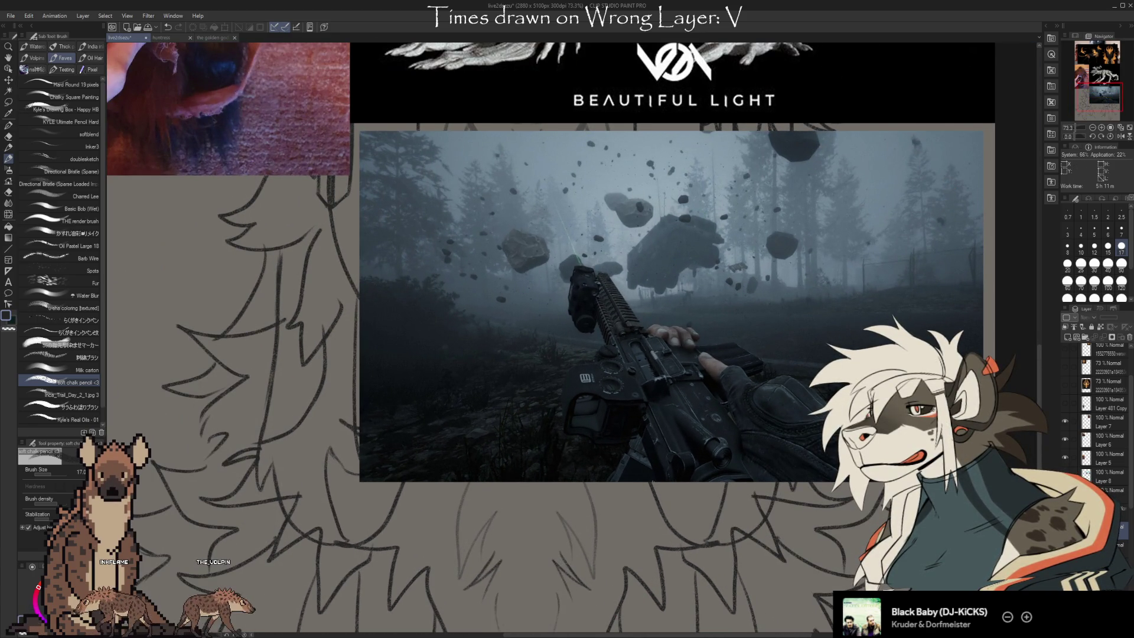
scroll(919, 573, "down", 3)
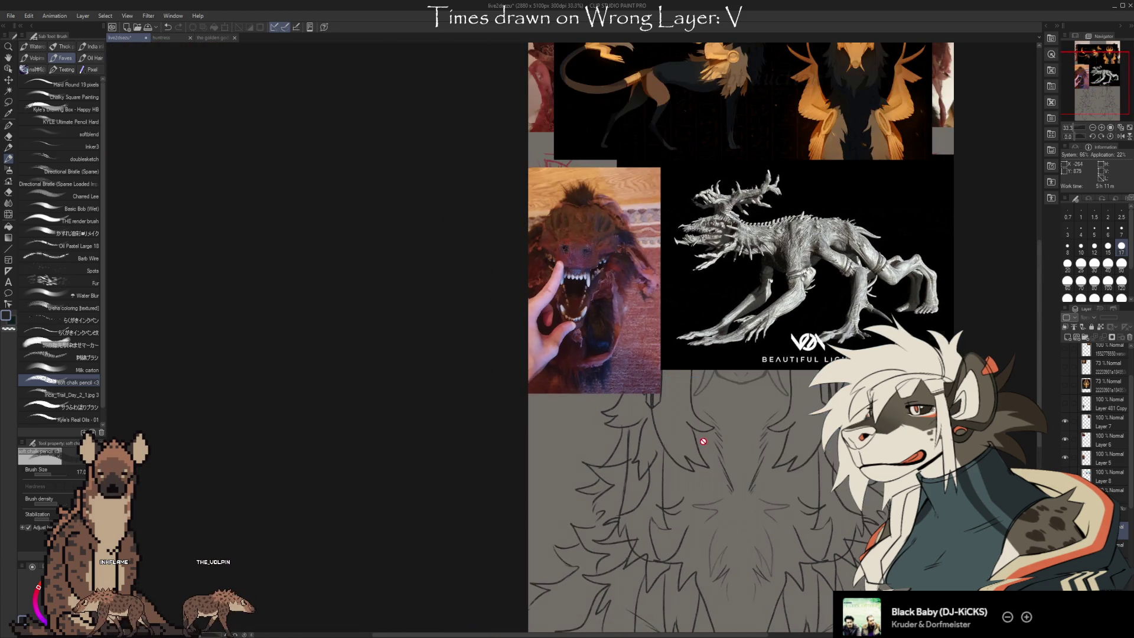
scroll(703, 436, "down", 1)
scroll(719, 435, "up", 2)
scroll(791, 311, "up", 4)
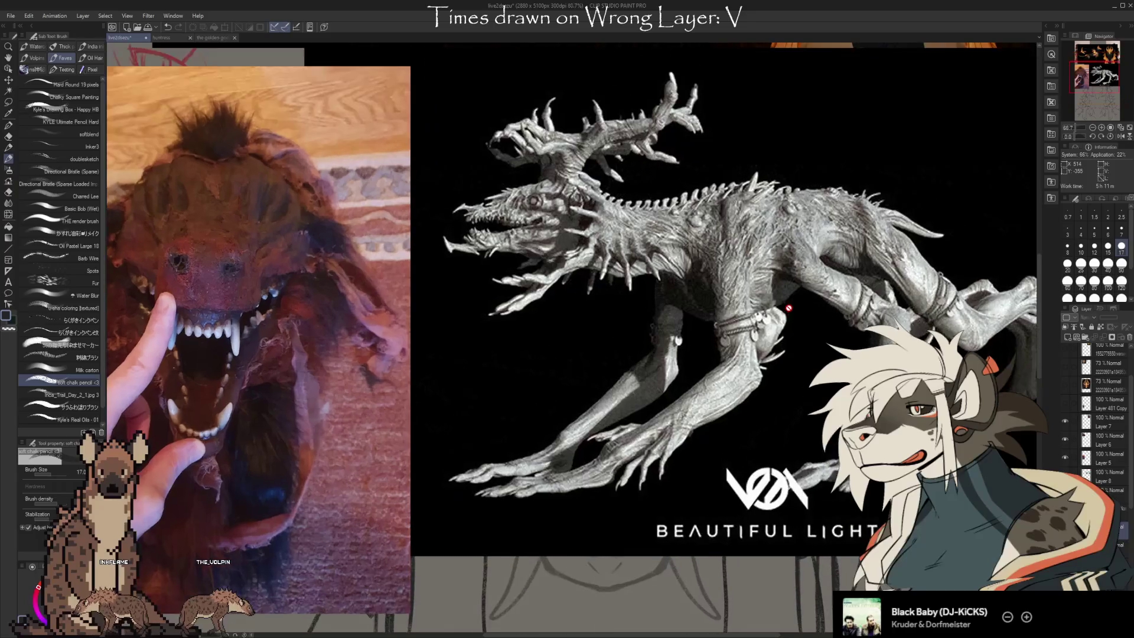
scroll(434, 290, "down", 1)
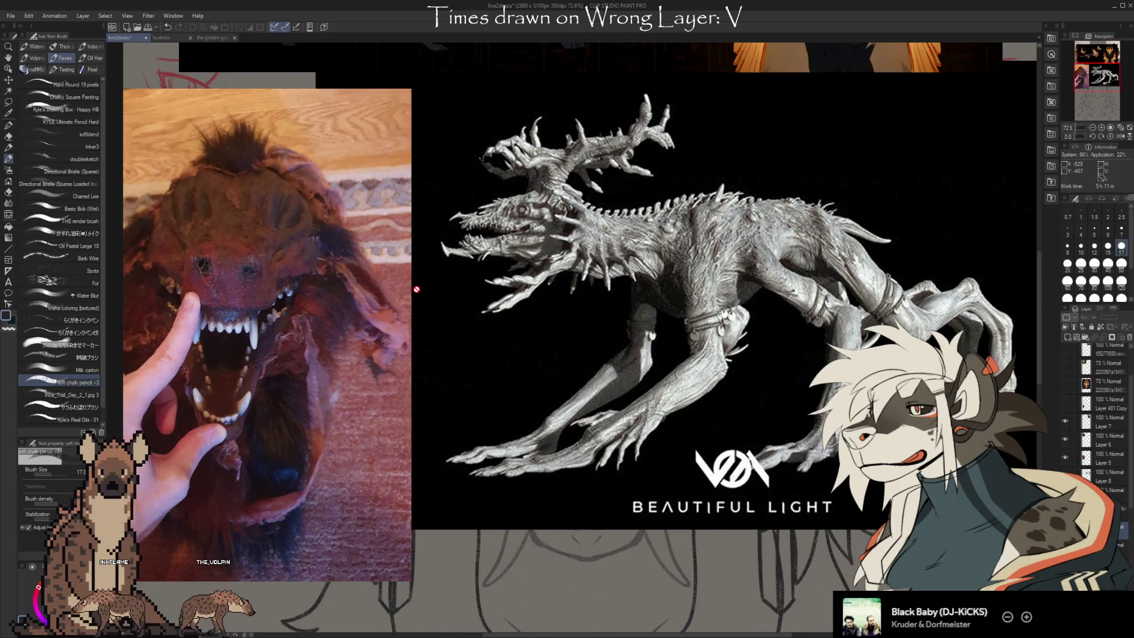
scroll(697, 225, "down", 3)
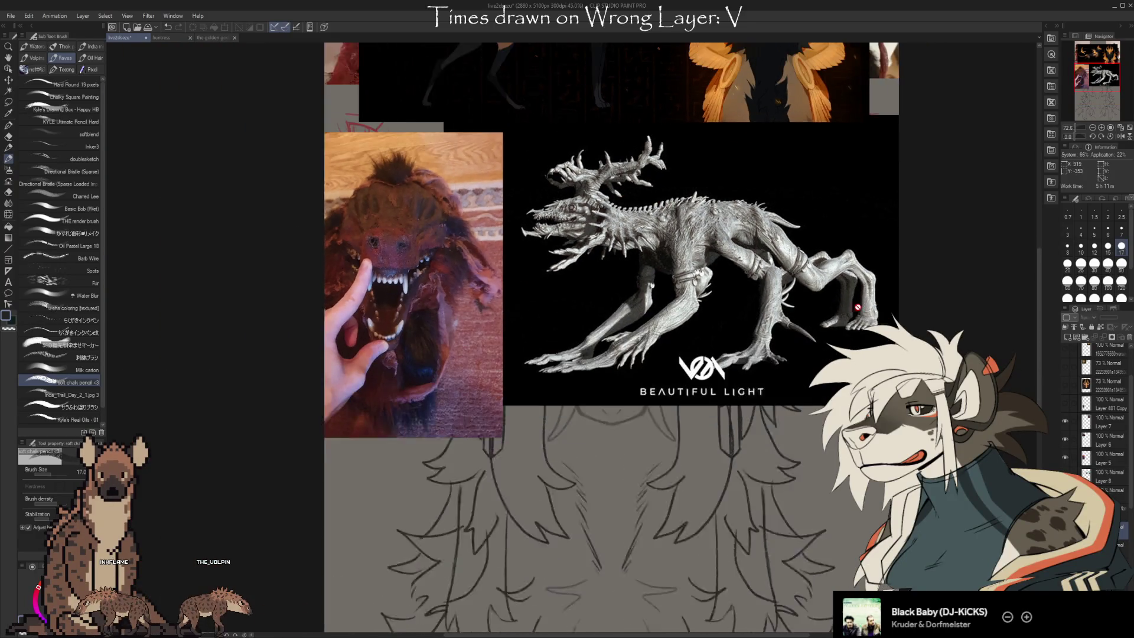
key("Delete")
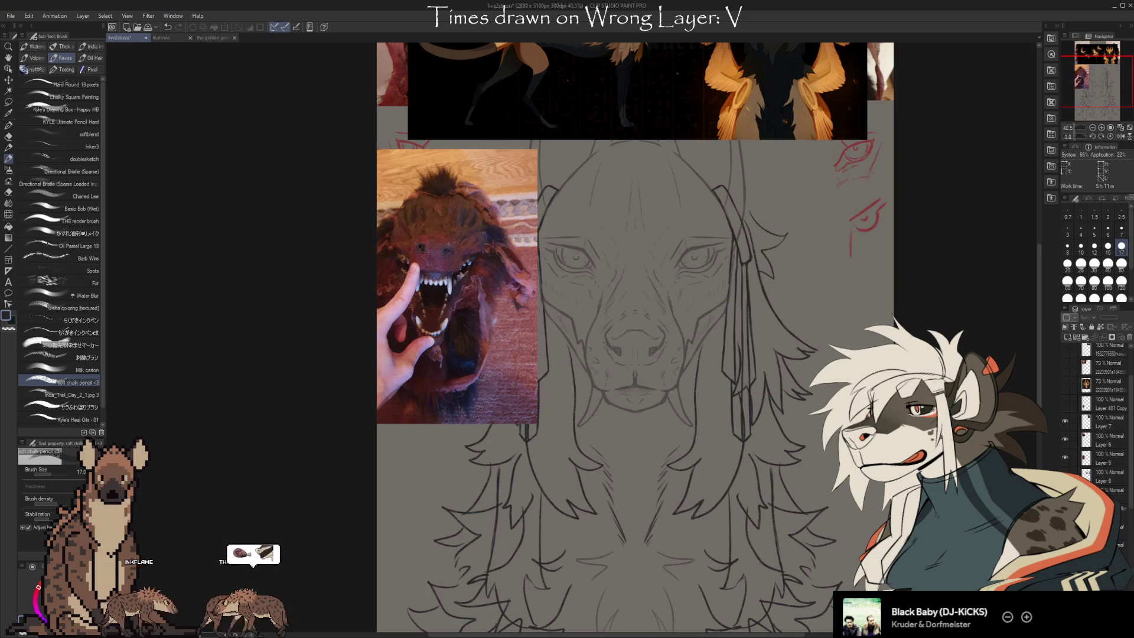
left_click_drag(1120, 371, 808, 488)
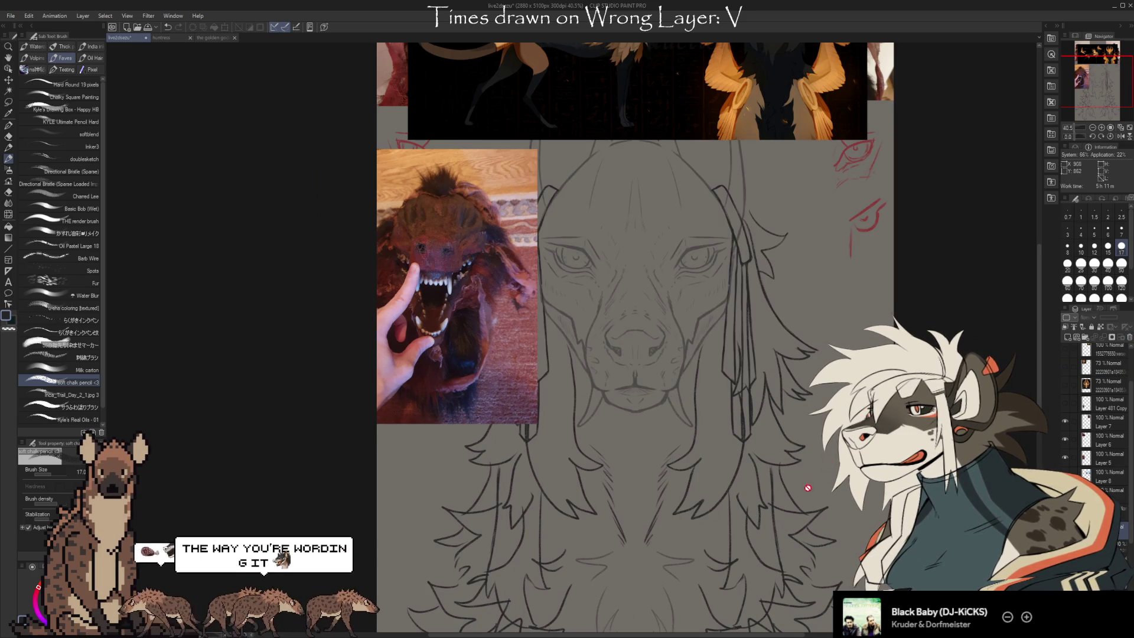
scroll(813, 324, "down", 1)
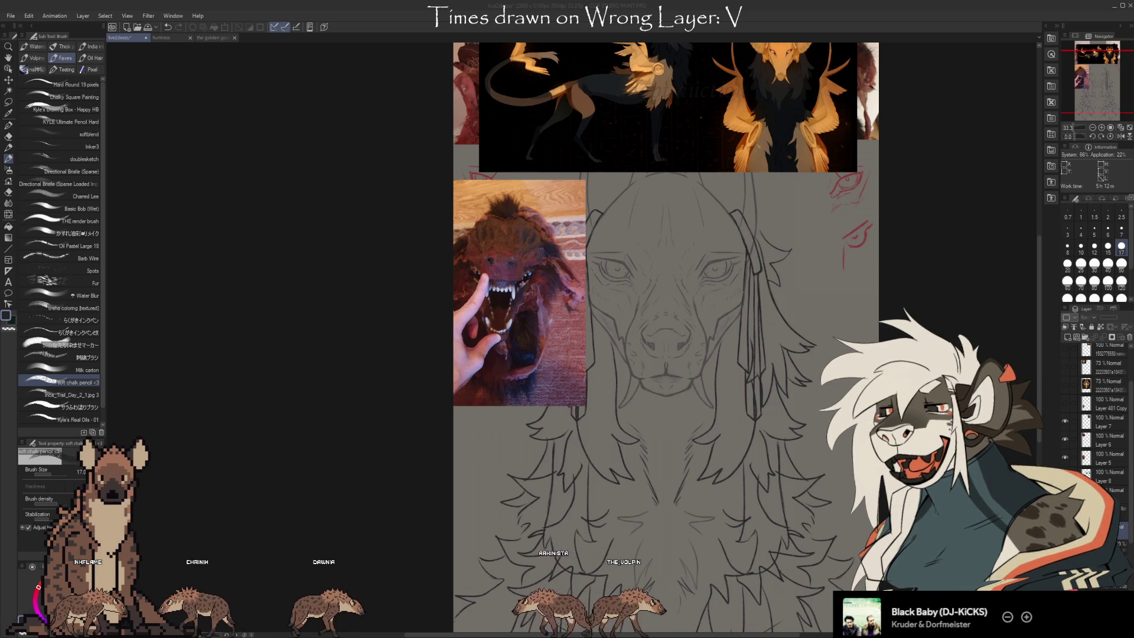
Recentre on the dog-face sketch and hide the open-mouth lineart over it.
left_click_drag(919, 393, 818, 544)
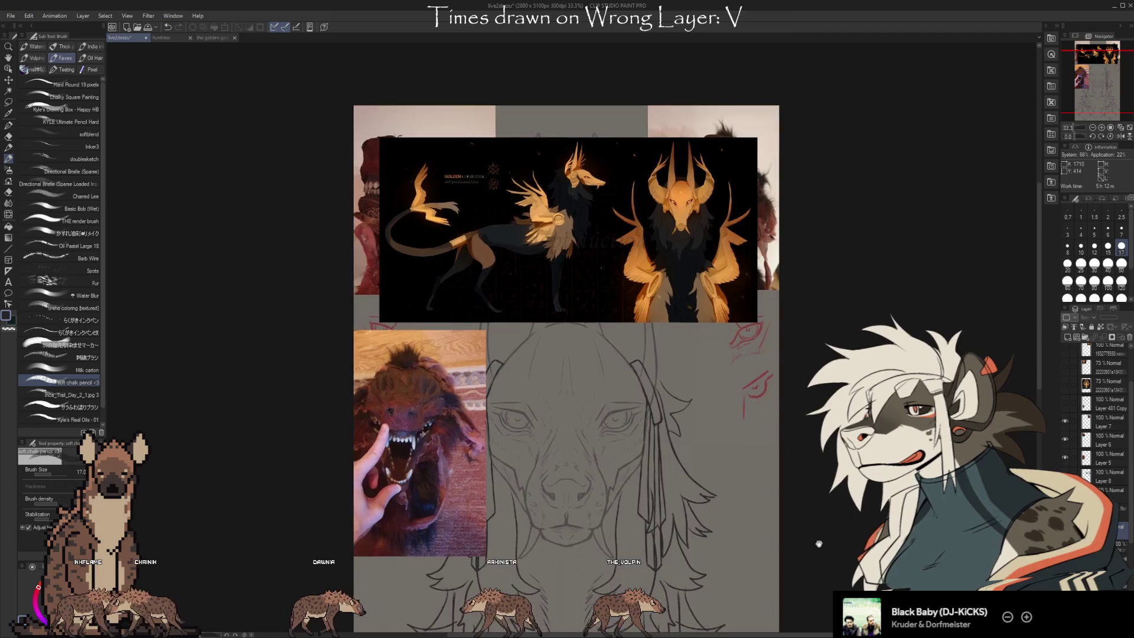
scroll(819, 543, "down", 5)
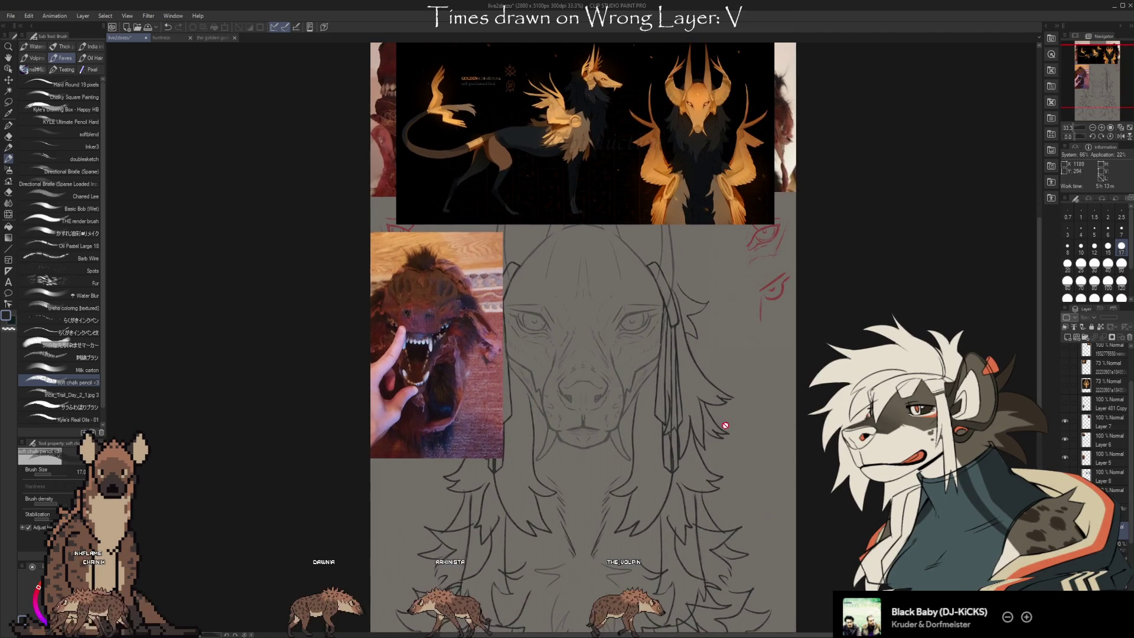
scroll(725, 425, "up", 2)
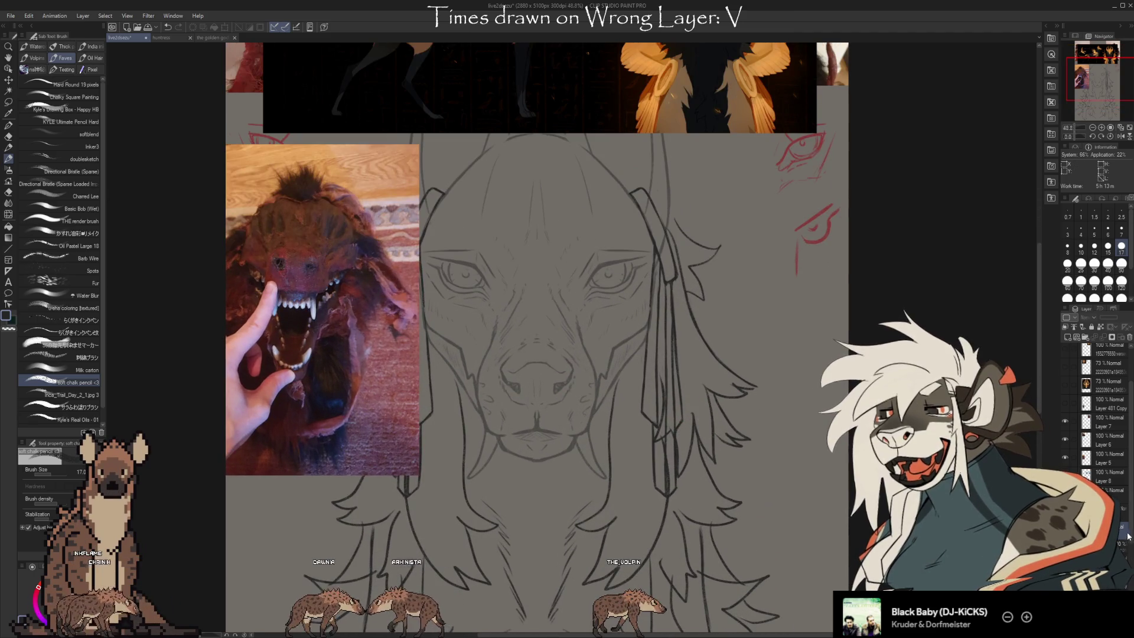
scroll(1098, 443, "up", 5)
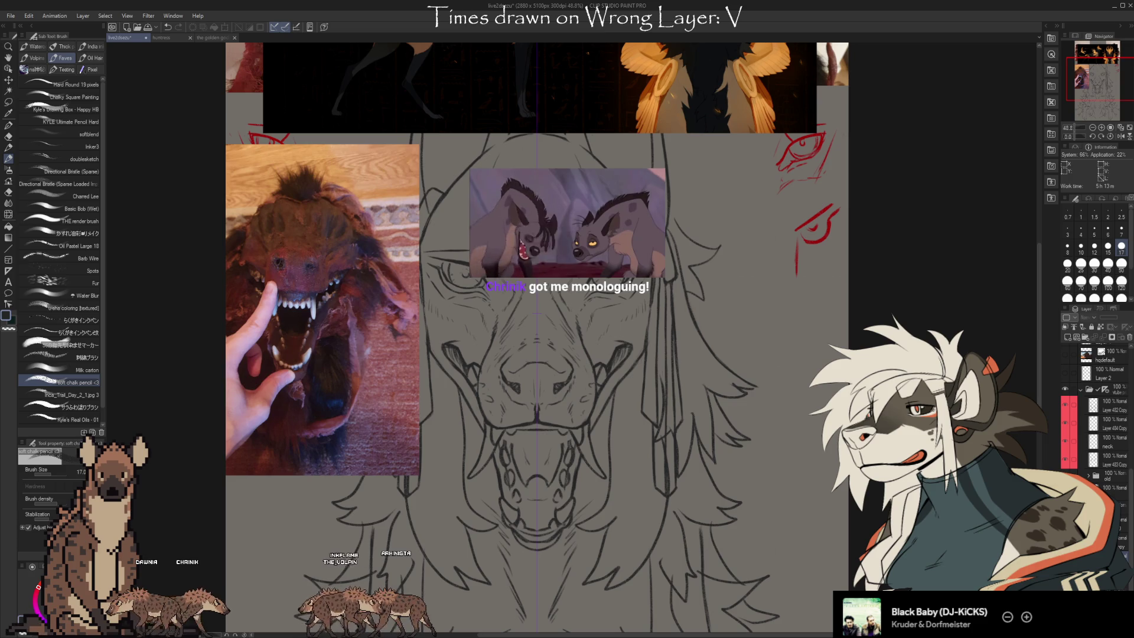
key("ctrl+z")
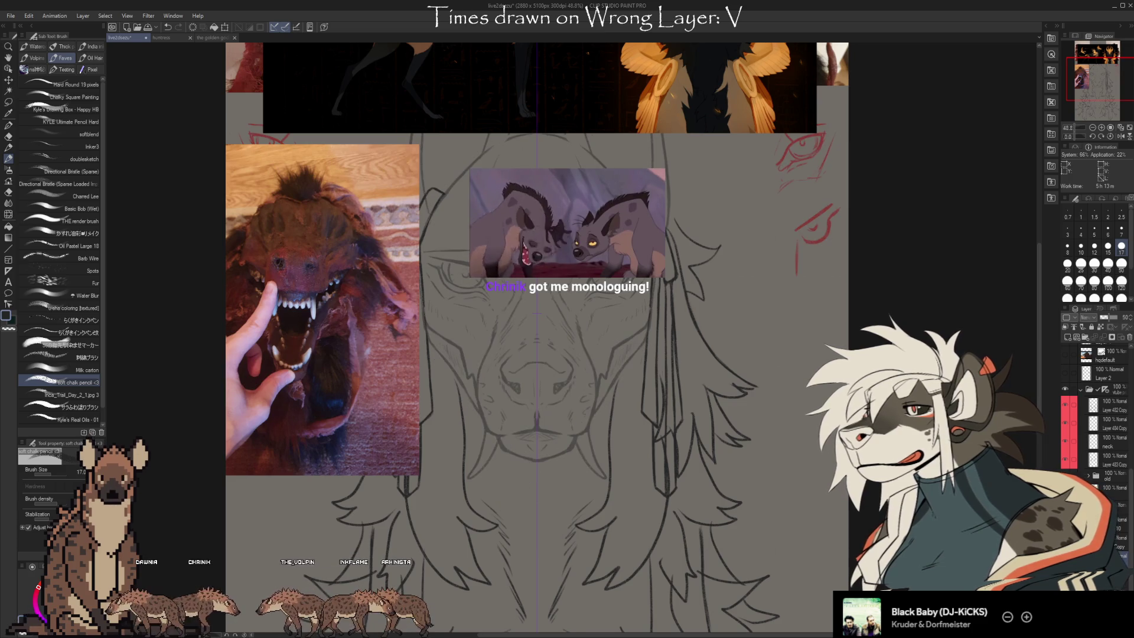
Erase and redraw small lines on the face sketch, alternating Eraser and Brush.
key("e")
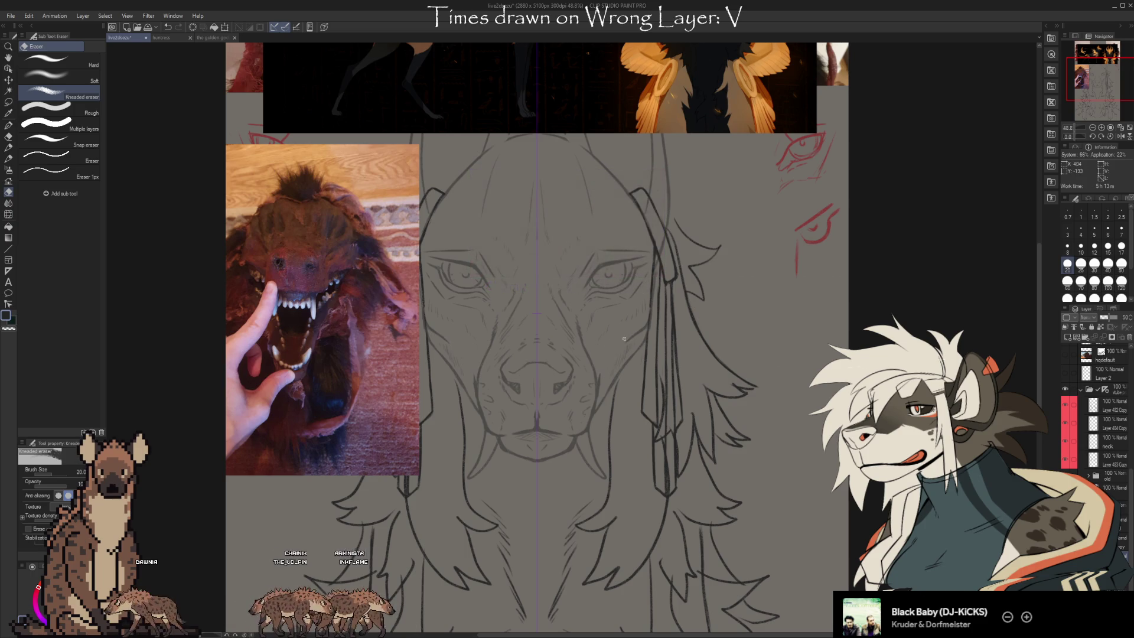
key("b")
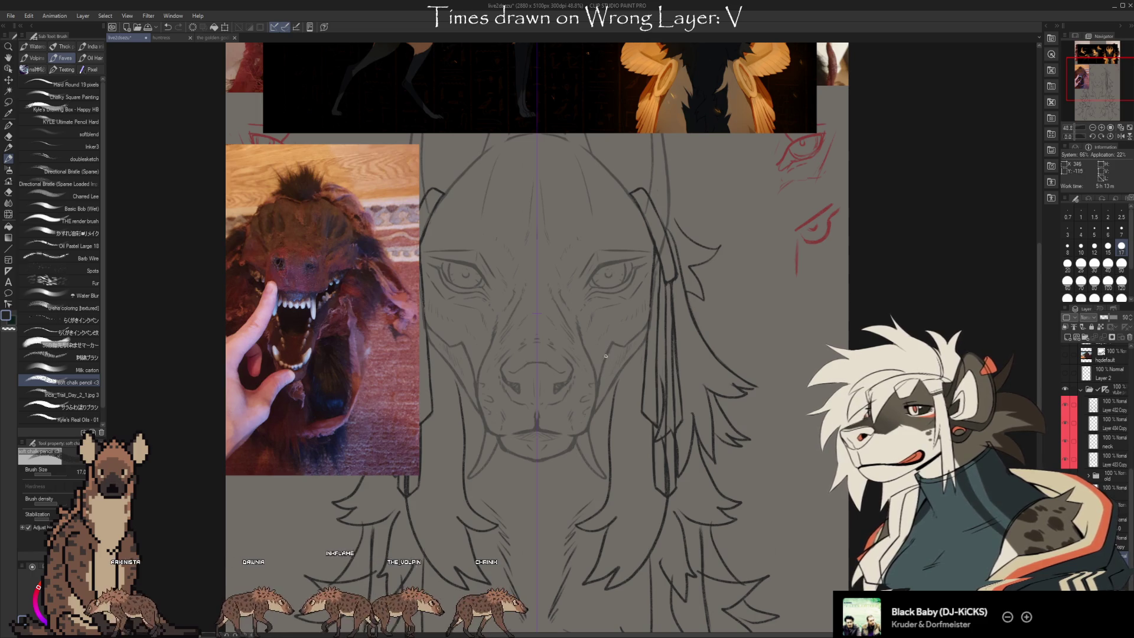
left_click_drag(744, 399, 798, 431)
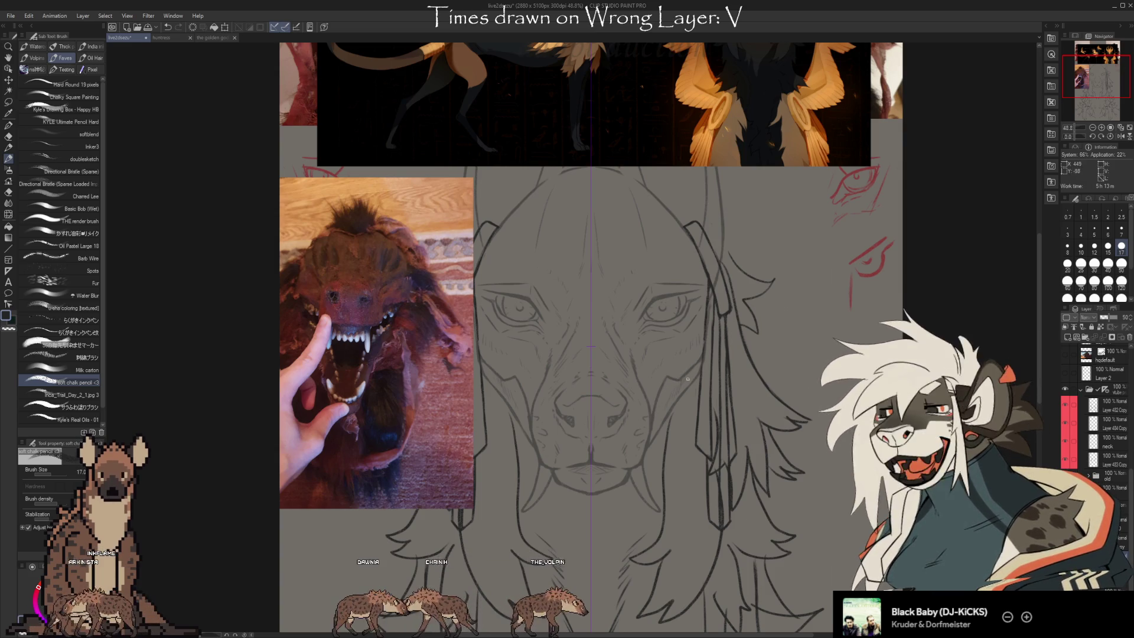
key("e")
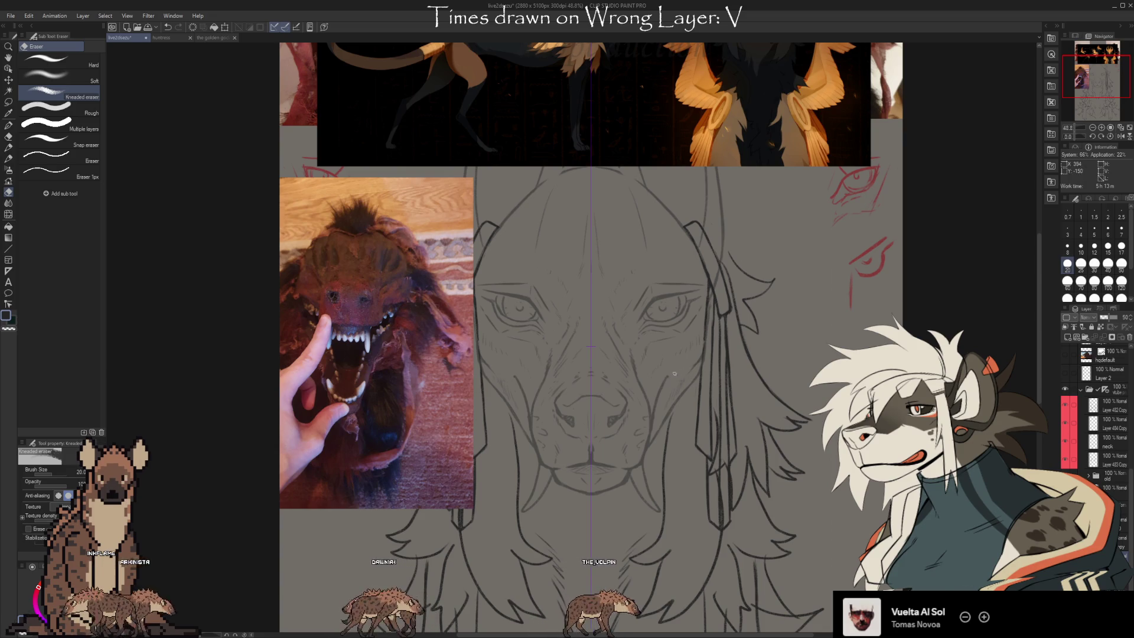
key("b")
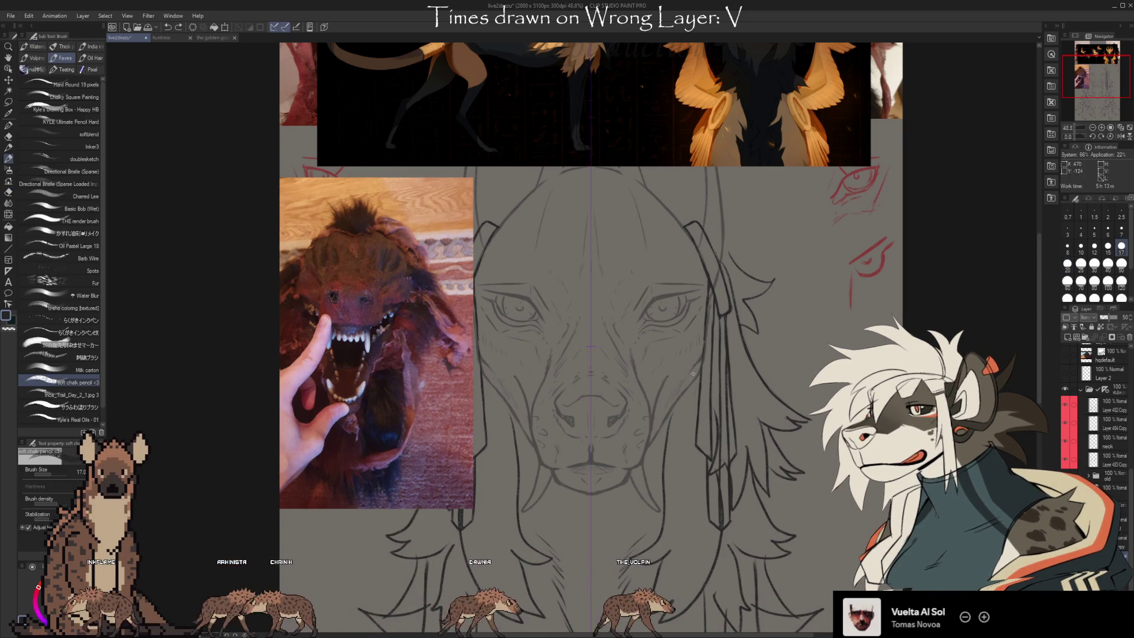
key("e")
key("b")
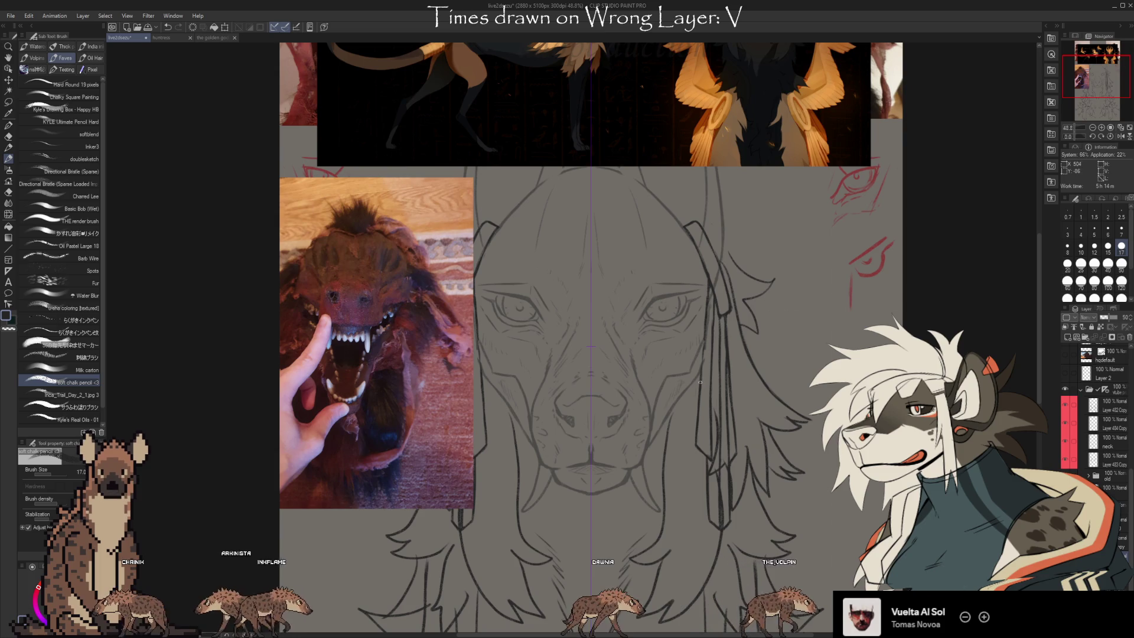
scroll(698, 341, "down", 2)
scroll(691, 378, "up", 2)
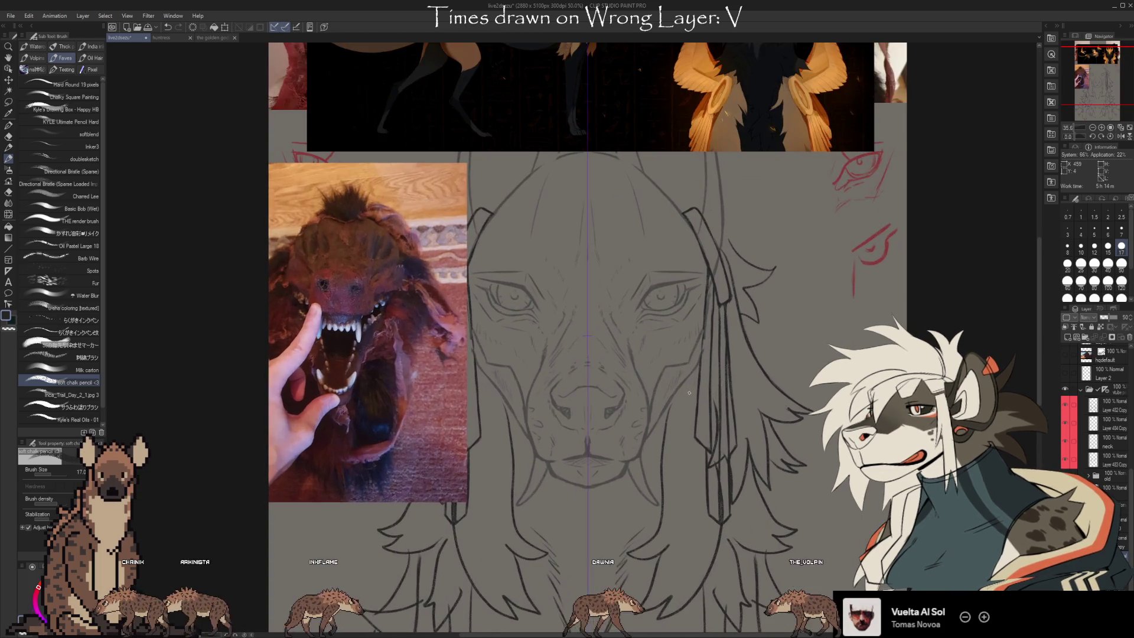
scroll(689, 393, "down", 1)
scroll(689, 392, "up", 1)
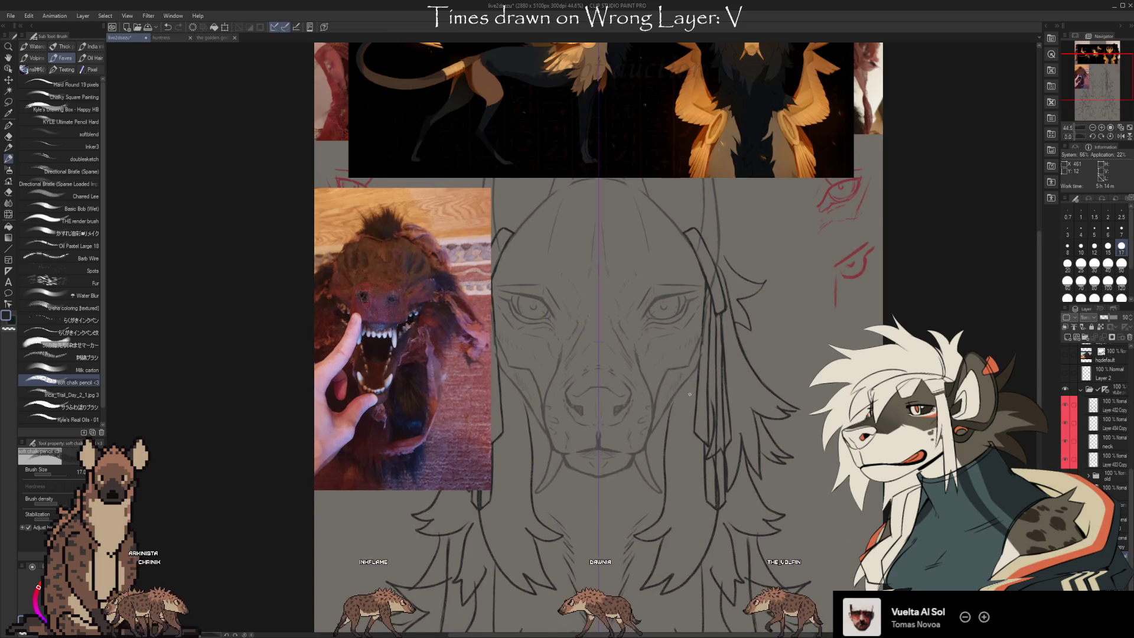
mouse_move(707, 372)
left_mouse_down()
mouse_move(697, 405)
mouse_move(727, 476)
left_mouse_up()
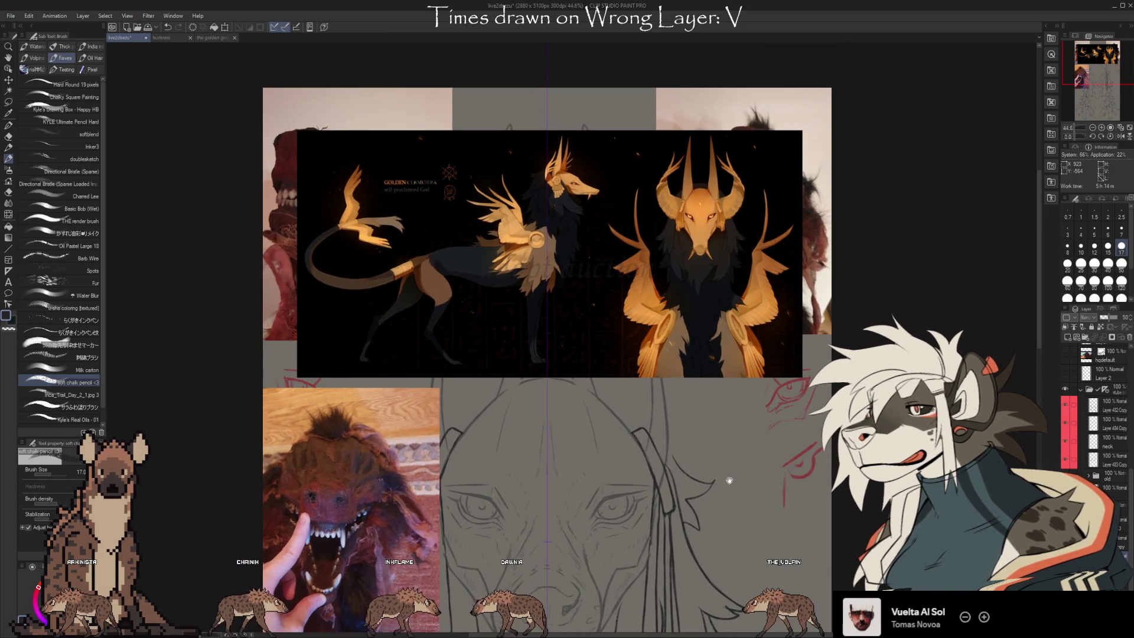
scroll(591, 194, "up", 6)
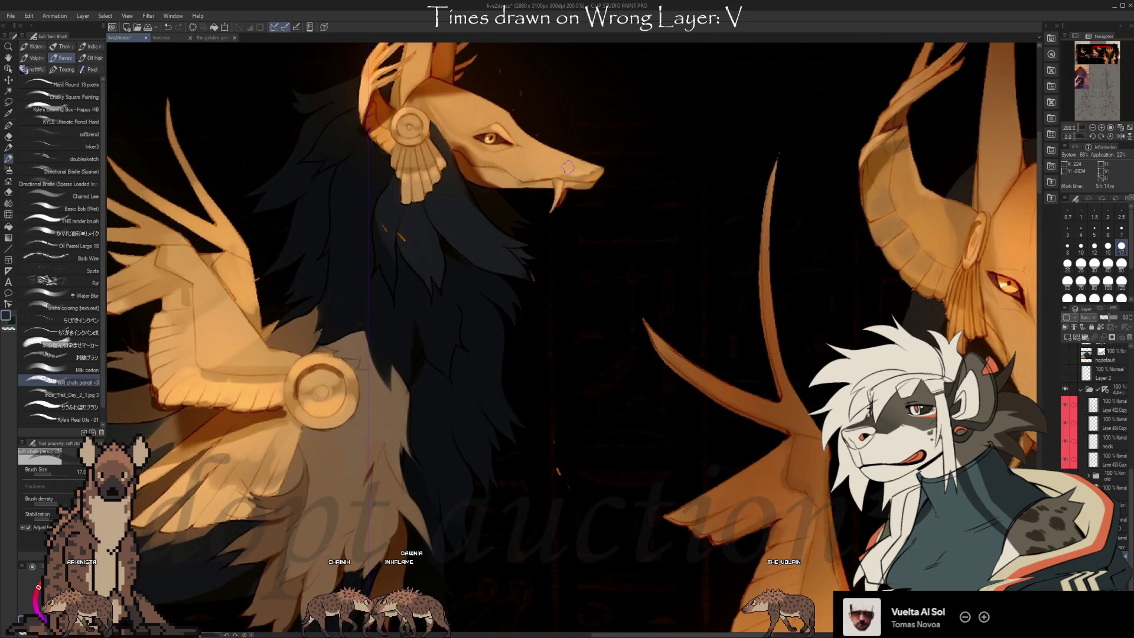
scroll(568, 170, "down", 1)
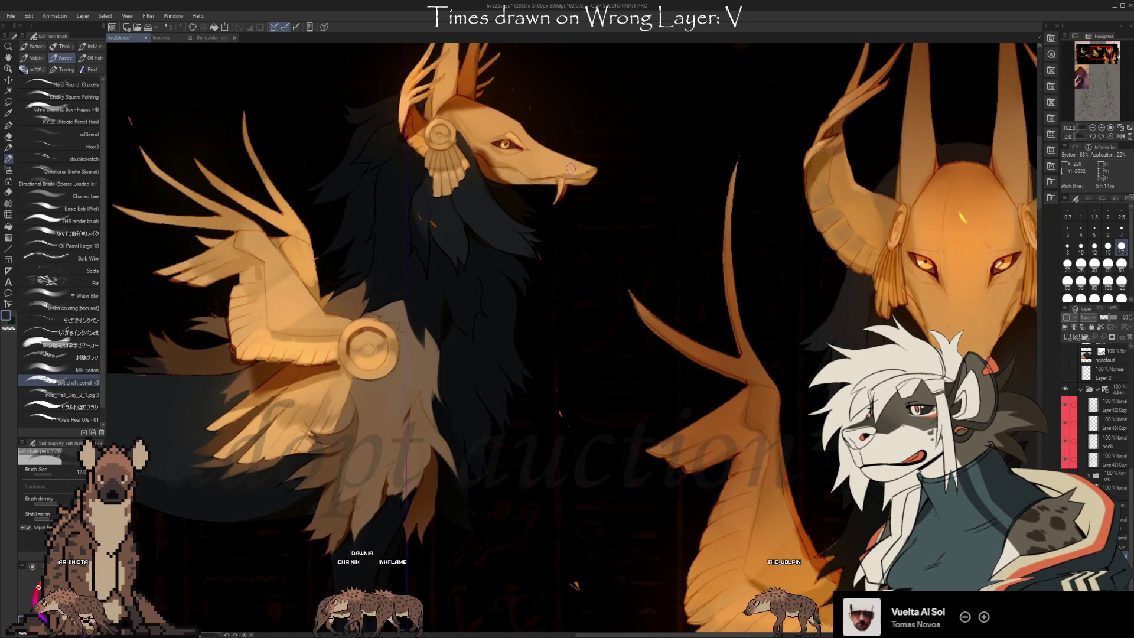
scroll(570, 169, "up", 2)
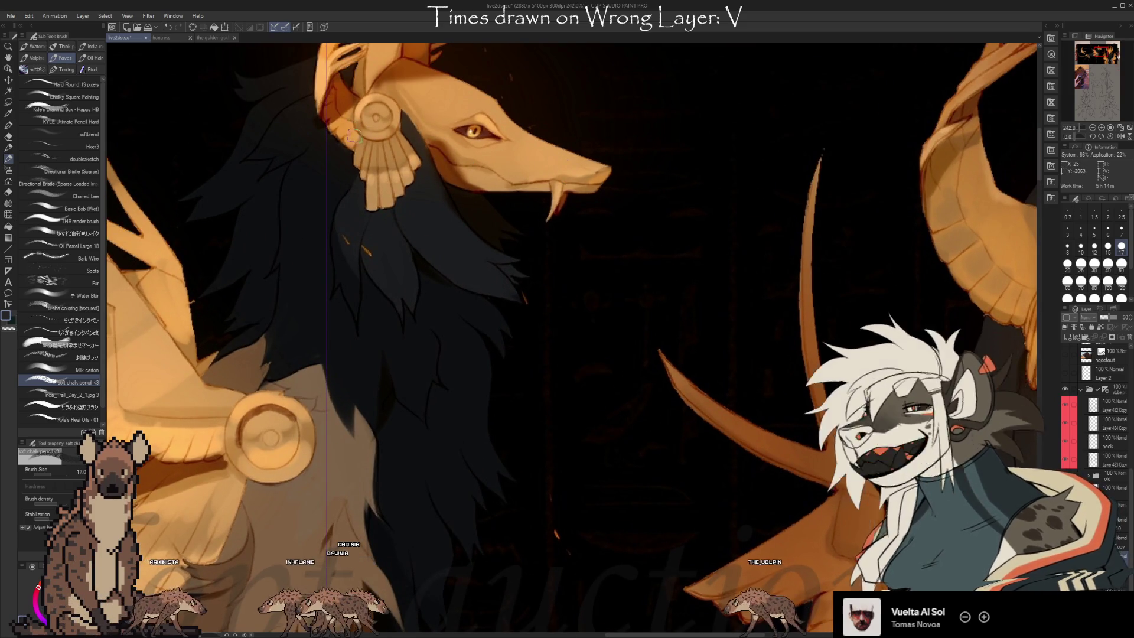
scroll(444, 188, "down", 5)
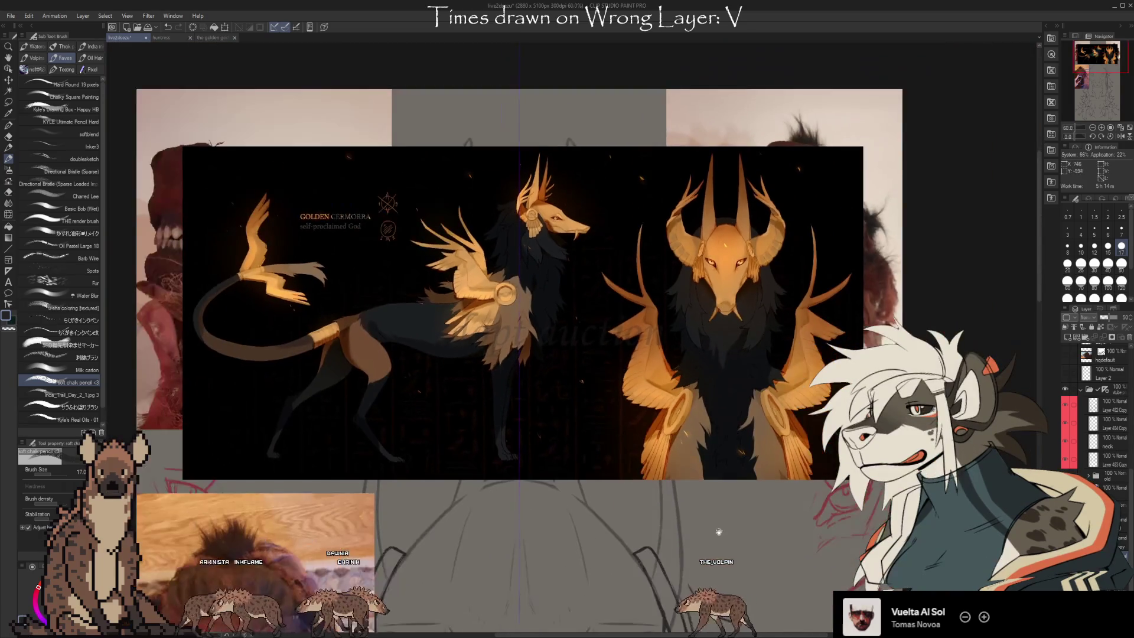
scroll(712, 83, "down", 1)
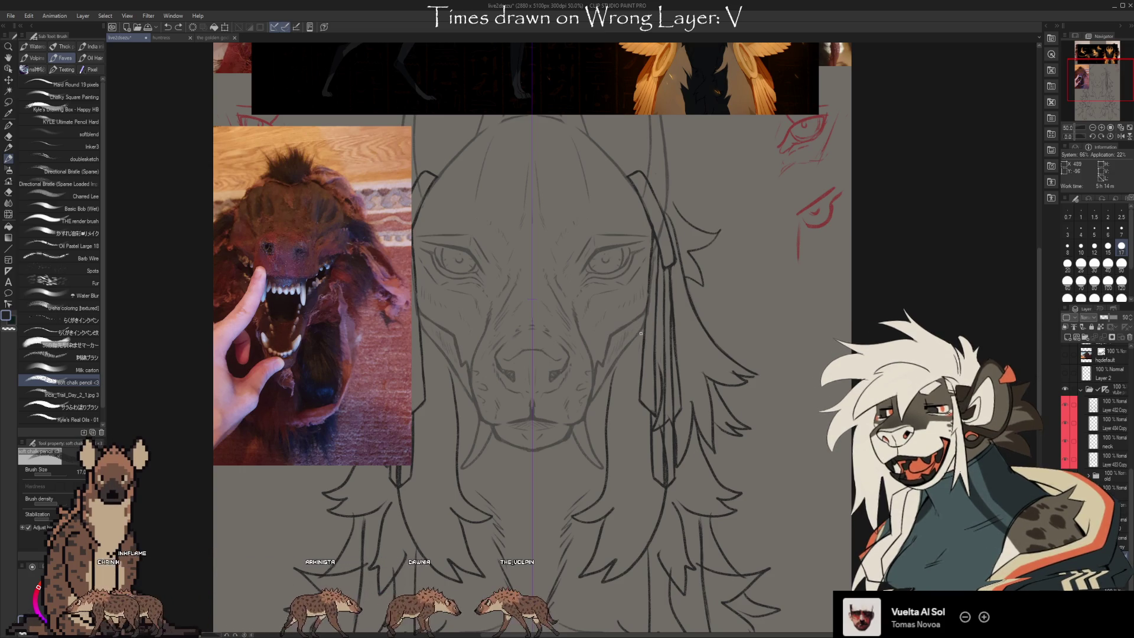
Nudge the view, then erase and redraw lines on the canine face sketch.
left_click_drag(663, 455, 697, 458)
key("e")
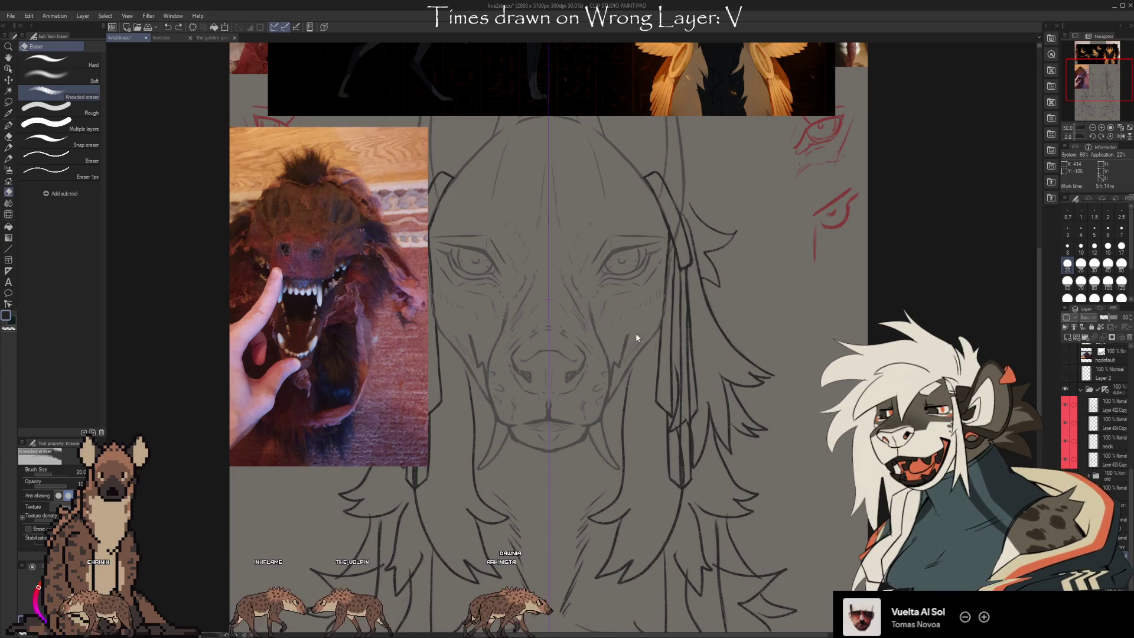
key("b")
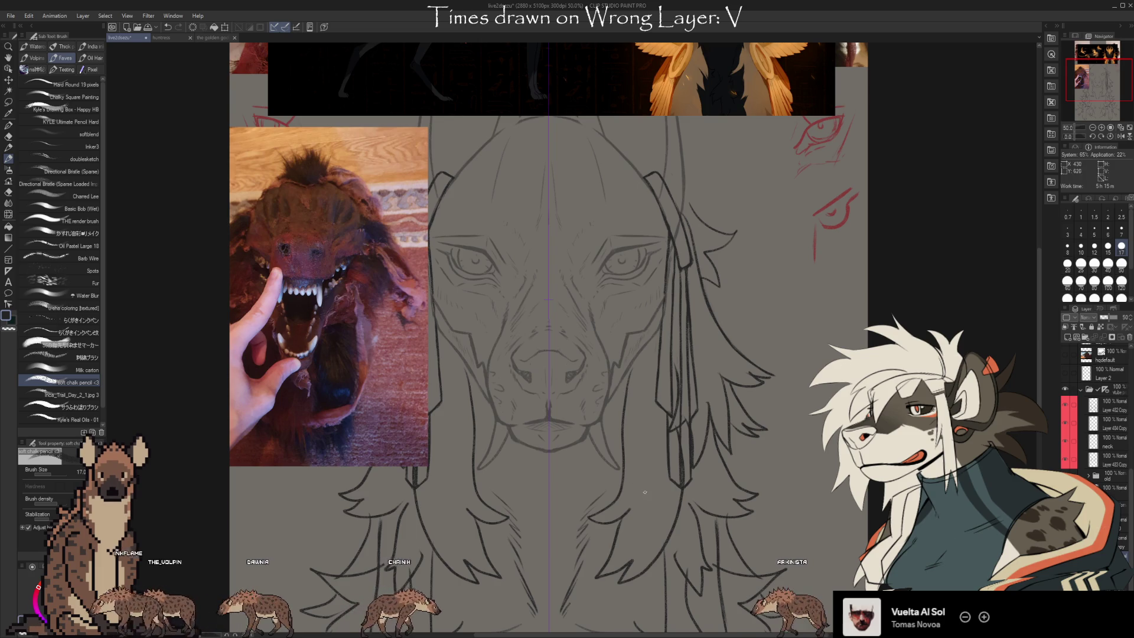
key("e")
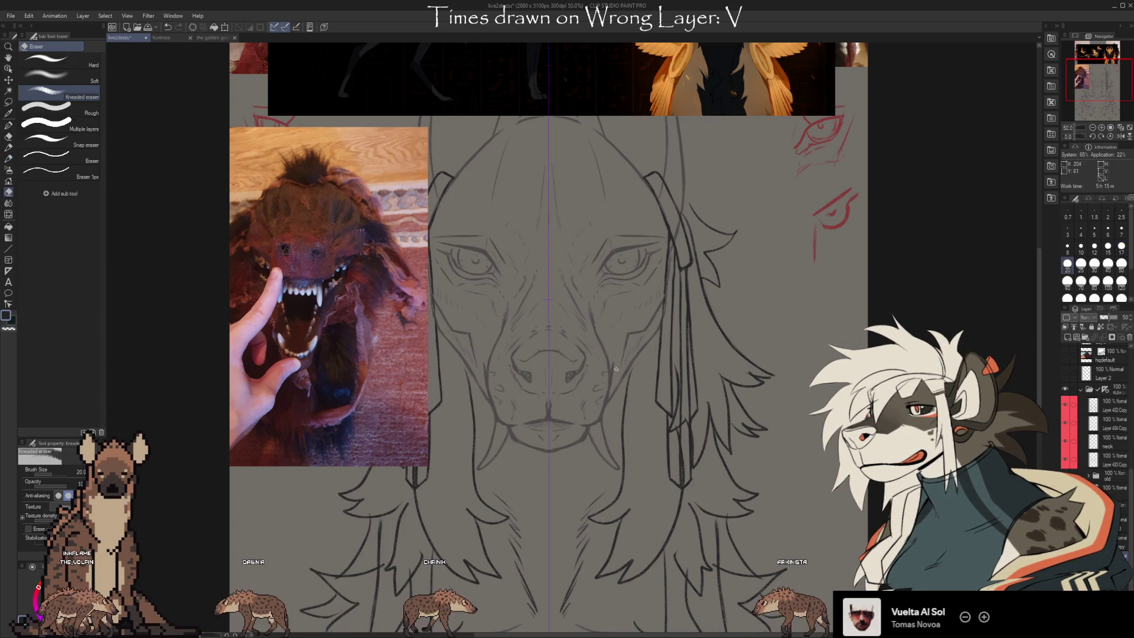
key("b")
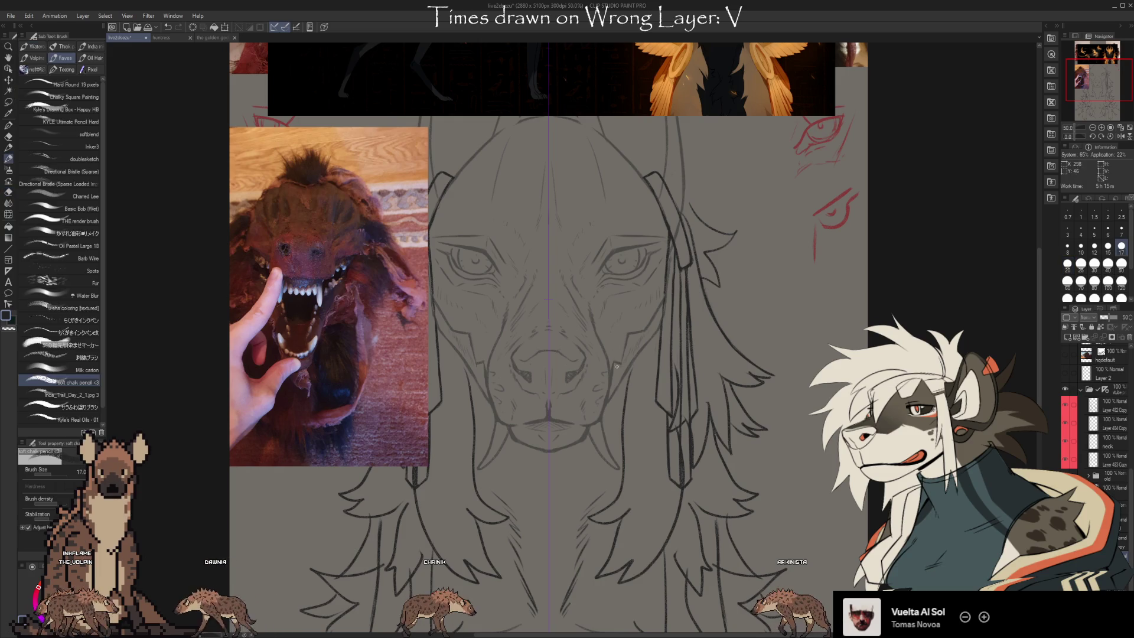
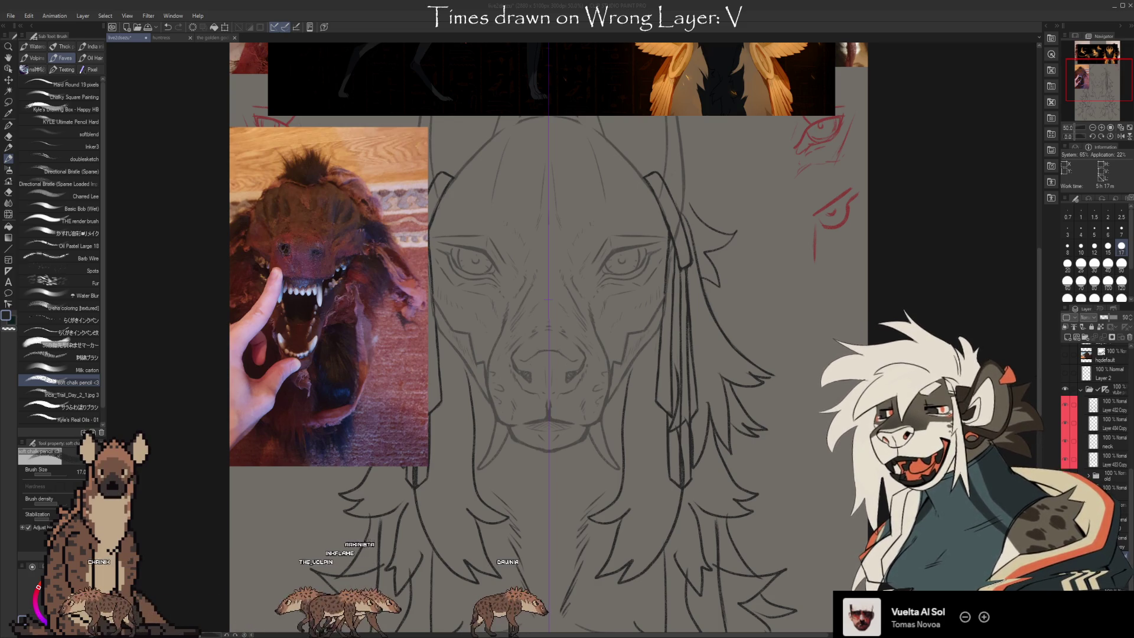
Draw the wide-open mouth with fangs and a lower jaw using the chalk pencil, erasing and redrawing as needed.
mouse_move(550, 296)
left_mouse_down()
mouse_move(540, 262)
mouse_move(569, 261)
mouse_move(568, 301)
left_mouse_up()
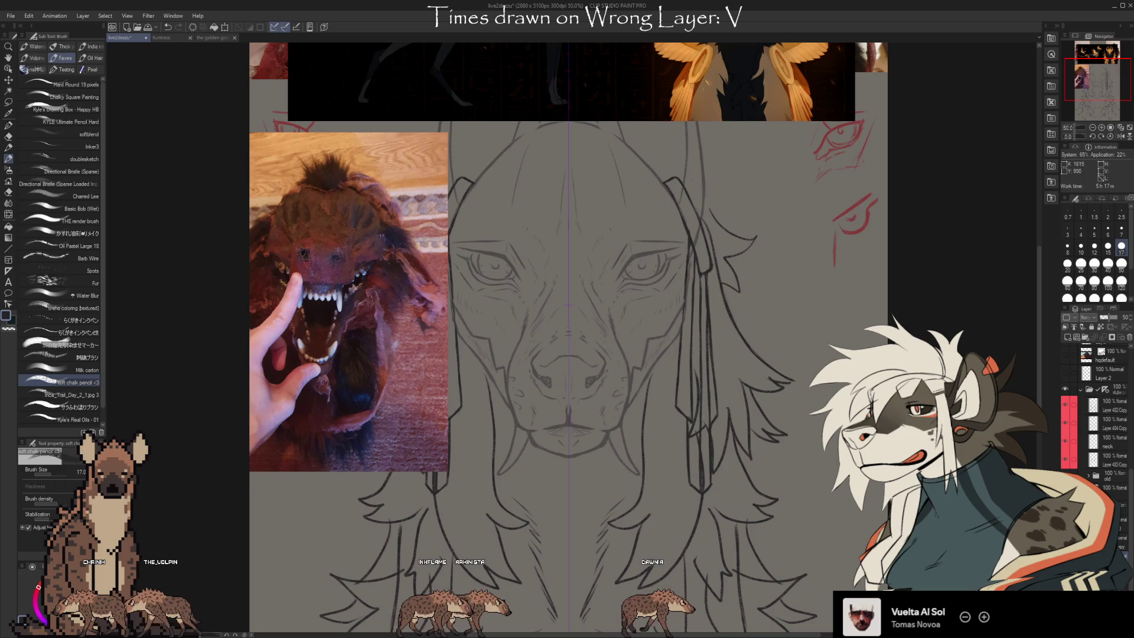
scroll(566, 336, "up", 4)
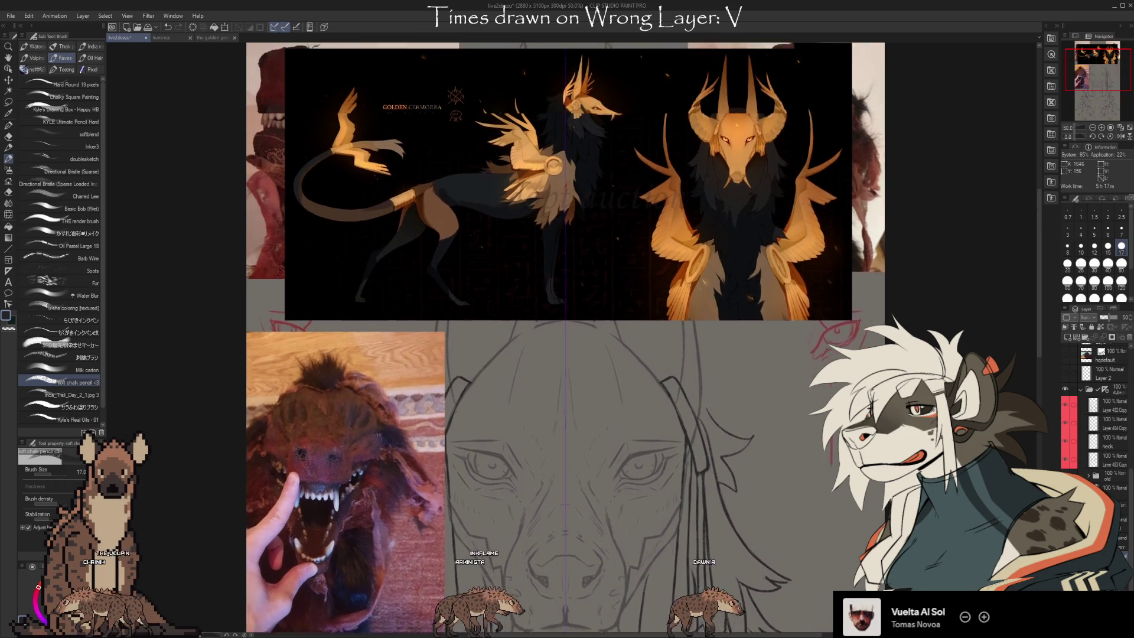
scroll(566, 337, "down", 5)
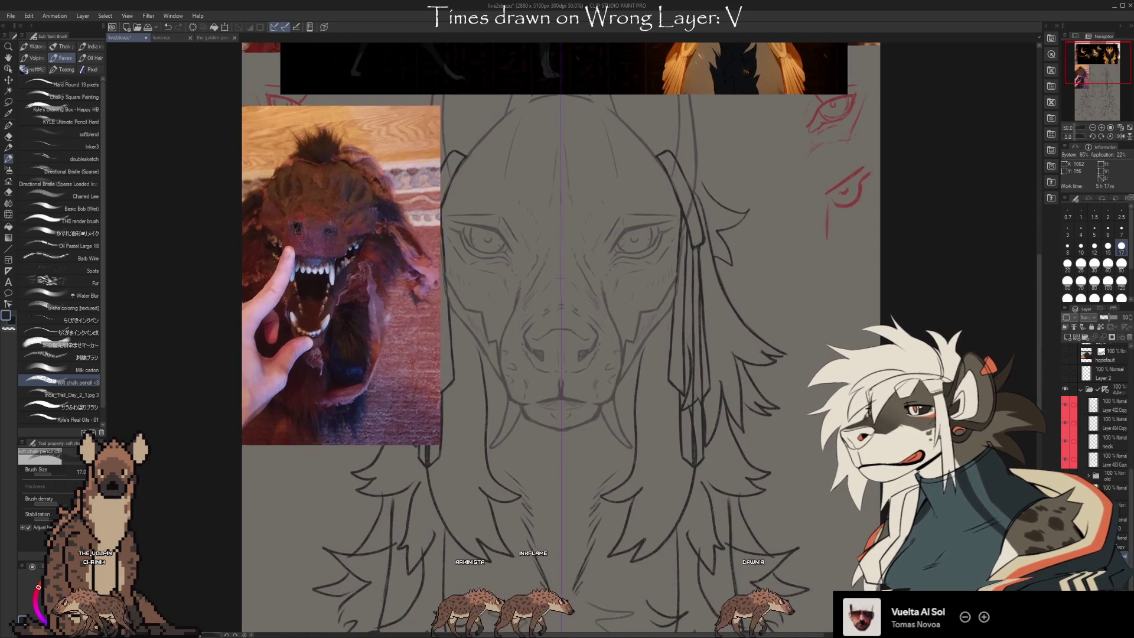
scroll(566, 337, "up", 4)
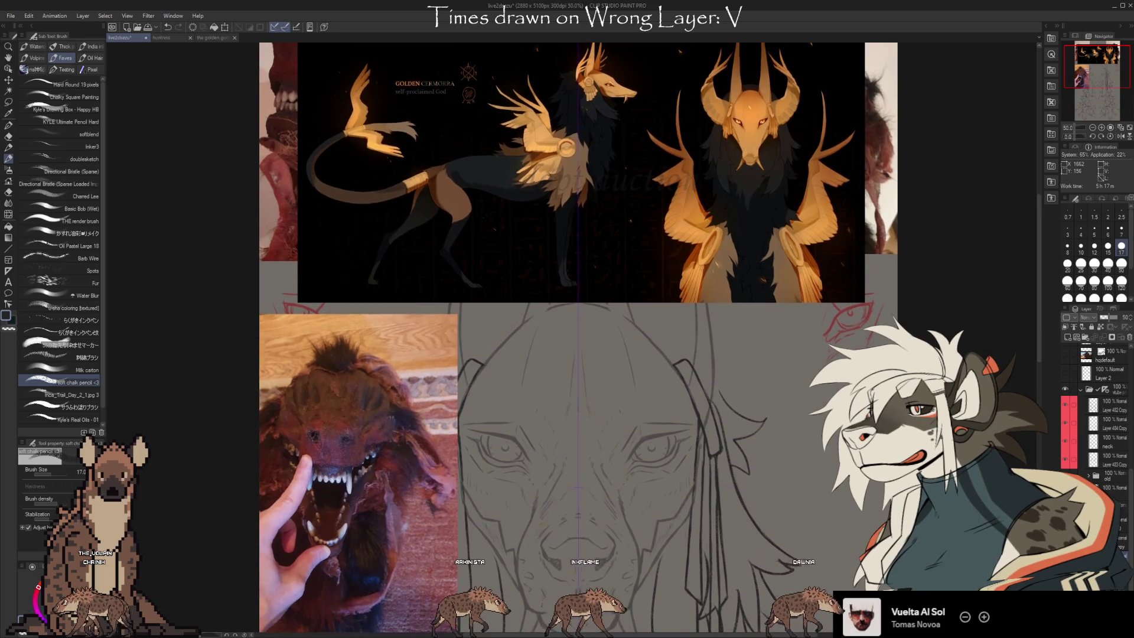
scroll(570, 337, "down", 2)
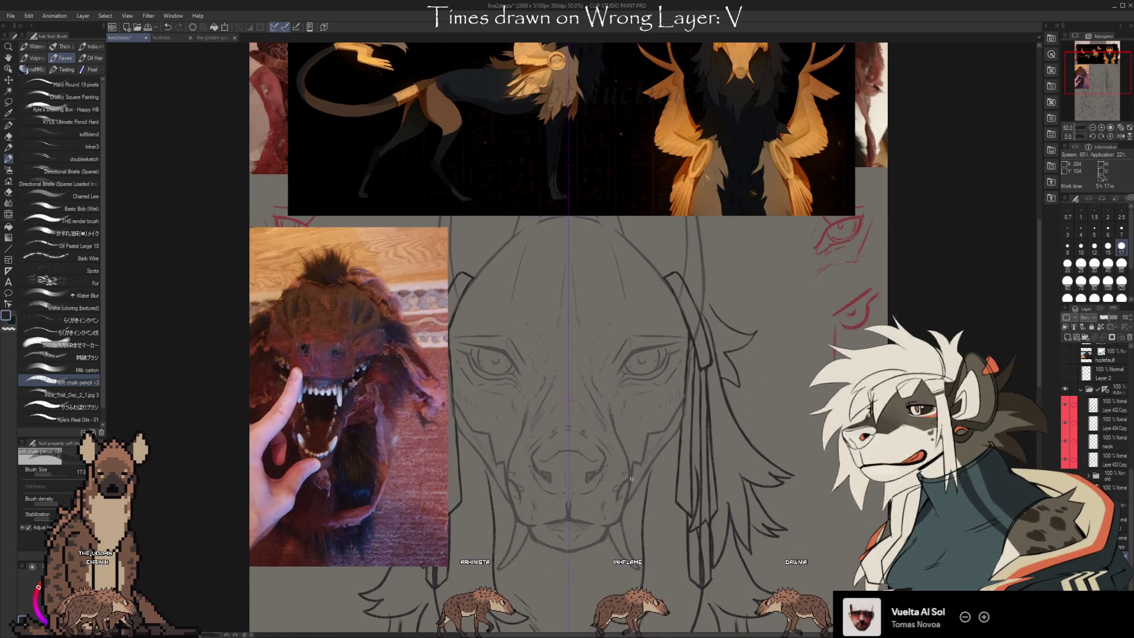
key("e")
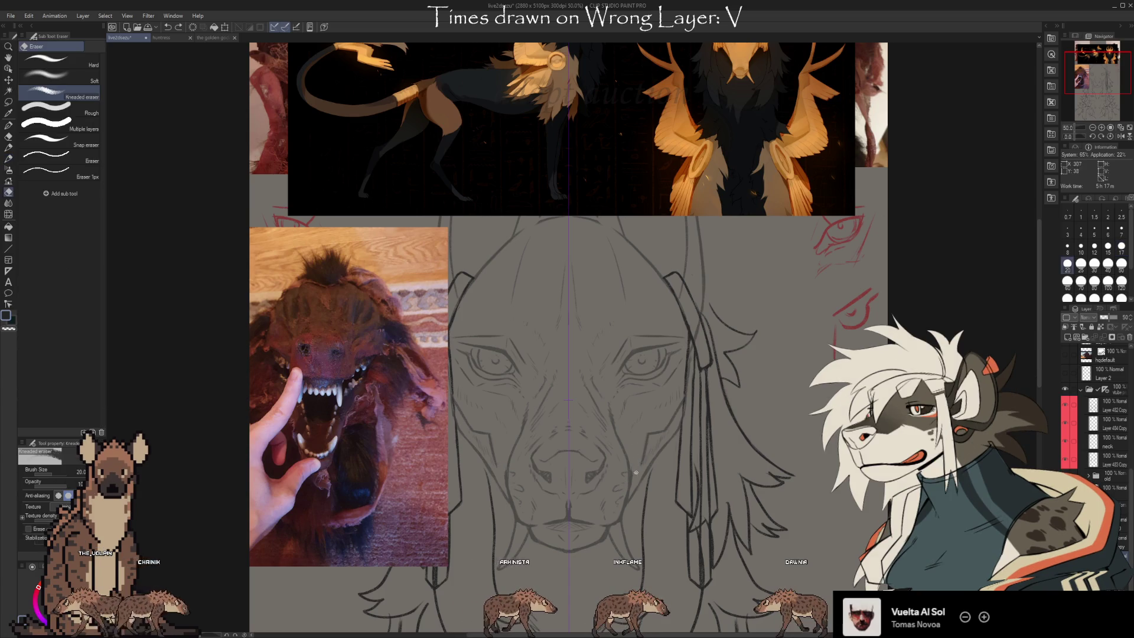
key("b")
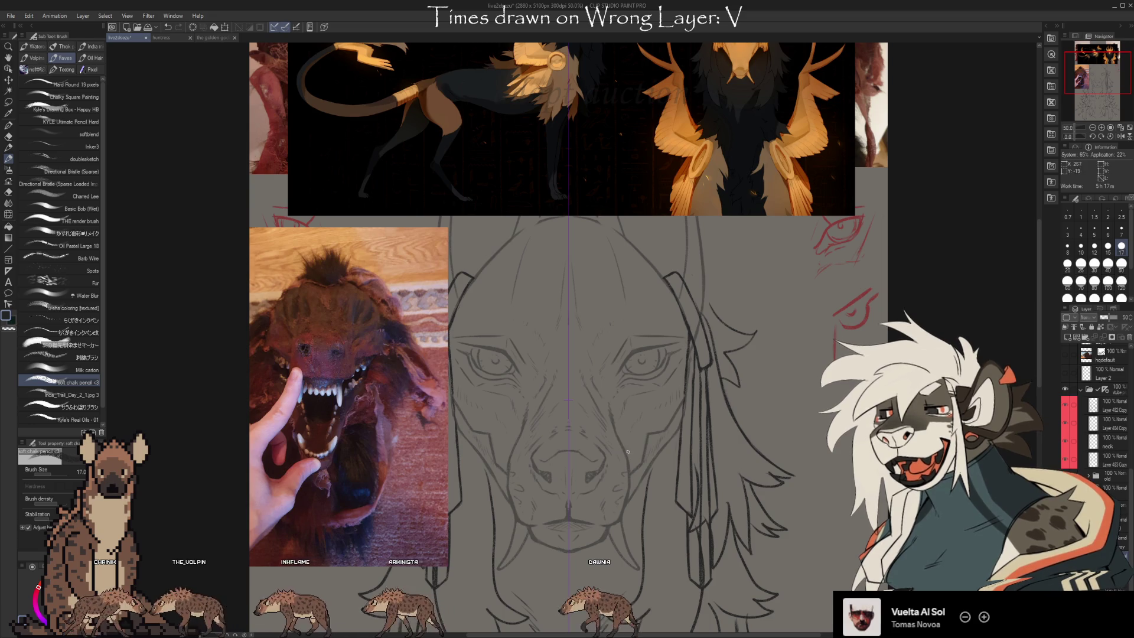
Study the golden character reference's mouth, then return to the head sketch.
left_click_drag(724, 188, 695, 329)
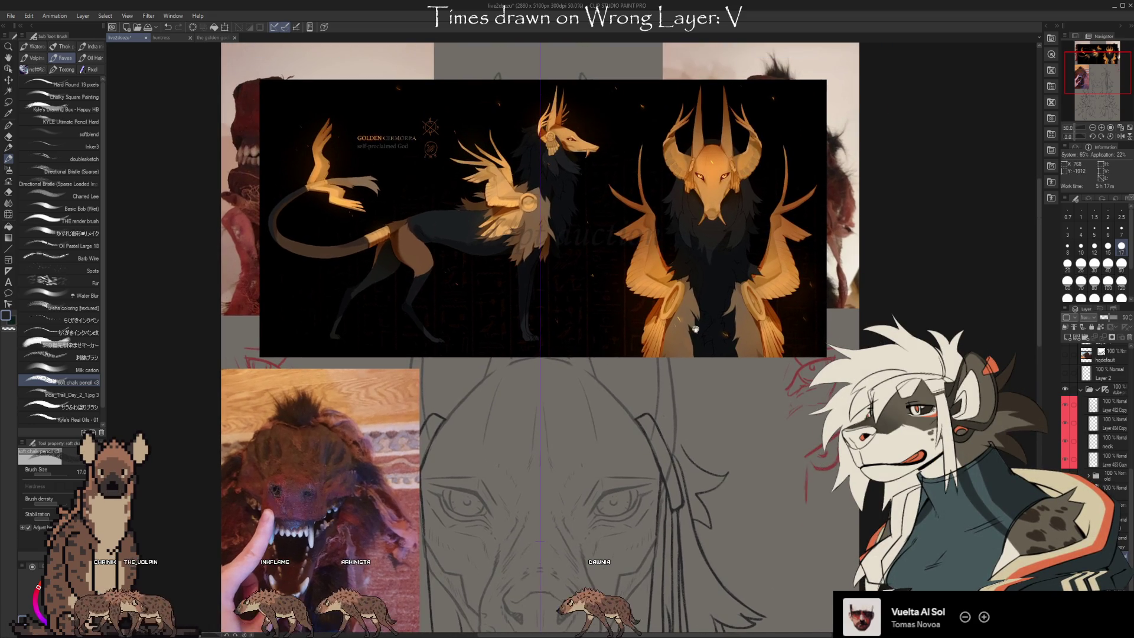
scroll(588, 146, "up", 8)
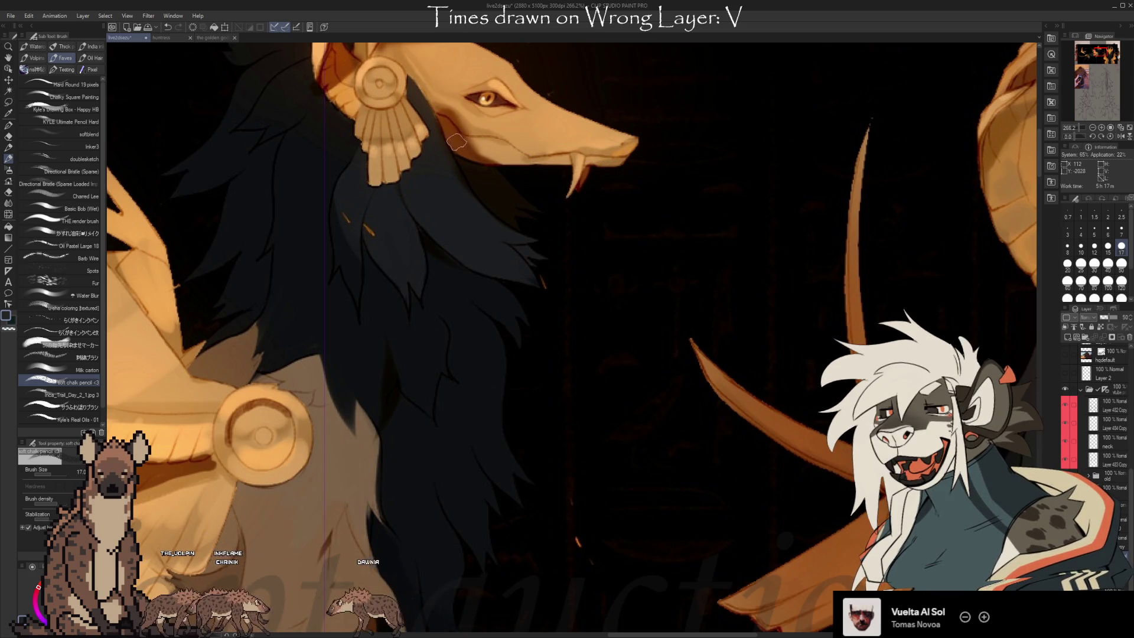
mouse_move(640, 577)
left_mouse_down()
mouse_move(701, 119)
mouse_move(673, 551)
mouse_move(688, 335)
mouse_move(627, 548)
mouse_move(726, 539)
mouse_move(673, 130)
mouse_move(632, 352)
left_mouse_up()
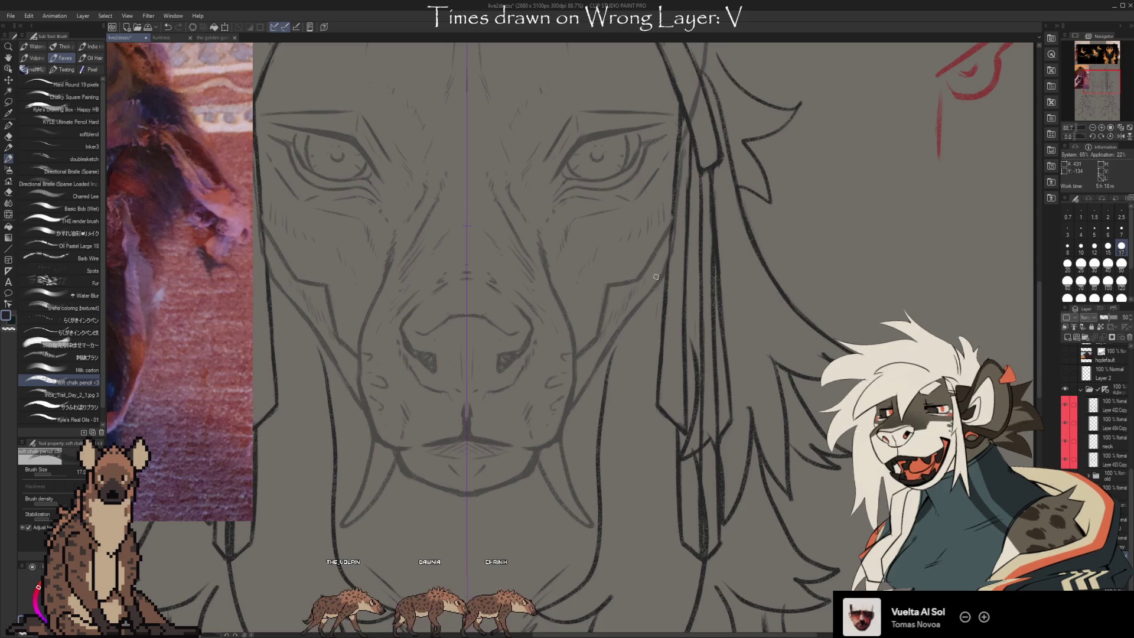
scroll(722, 329, "down", 5)
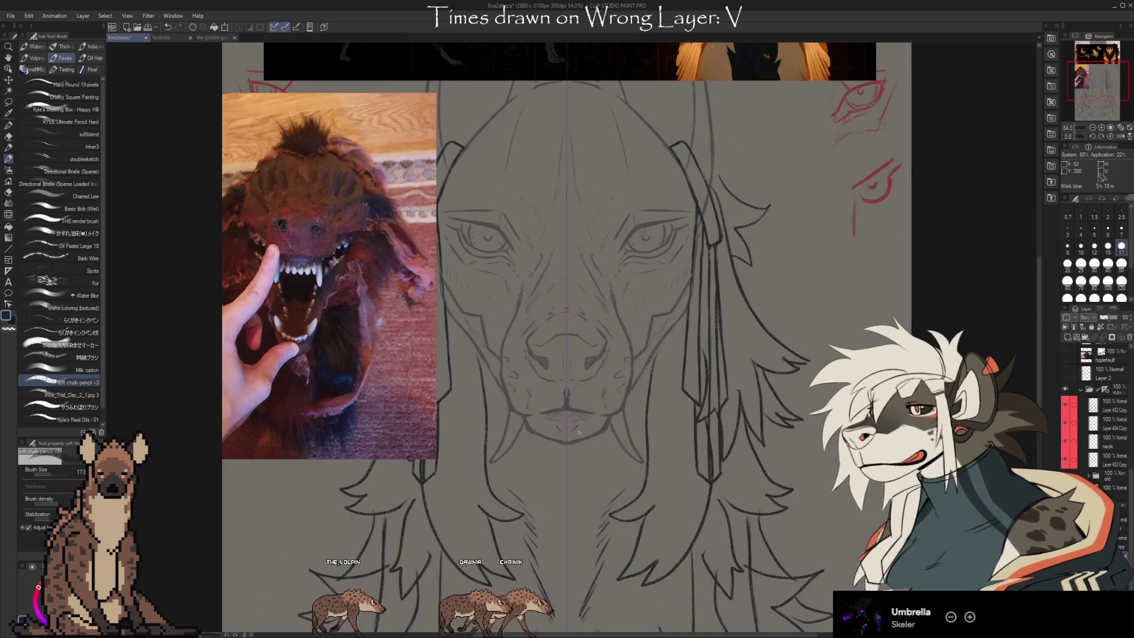
scroll(562, 477, "up", 2)
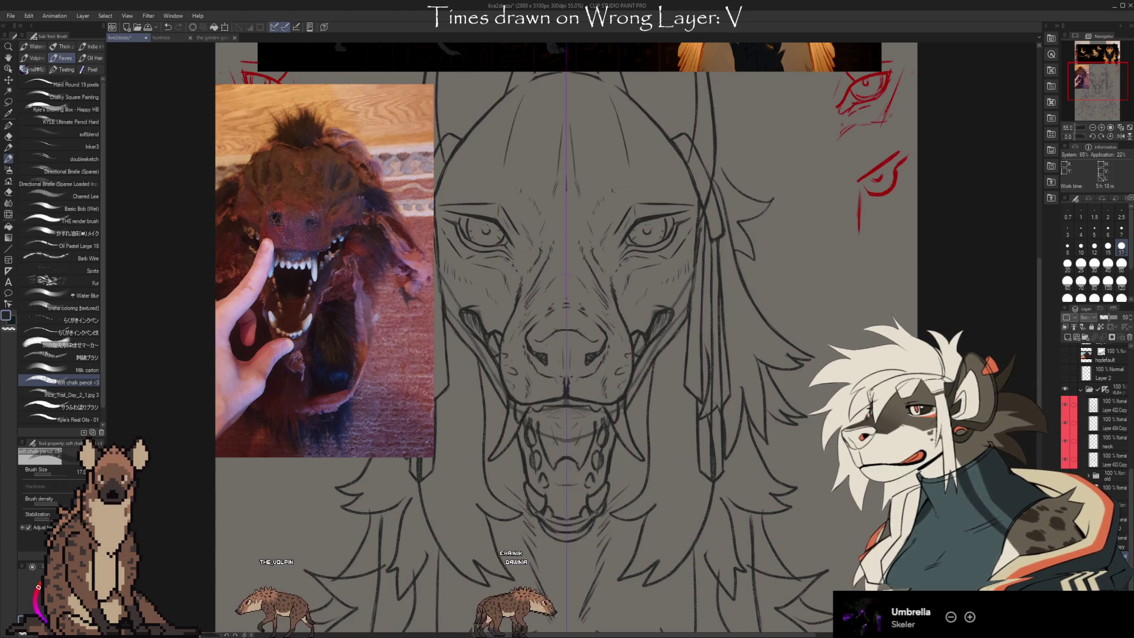
Compare the open mouth with the earlier closed-mouth version, then refine it and add muzzle lines to the mouth corners.
key("ctrl+z")
key("ctrl+y")
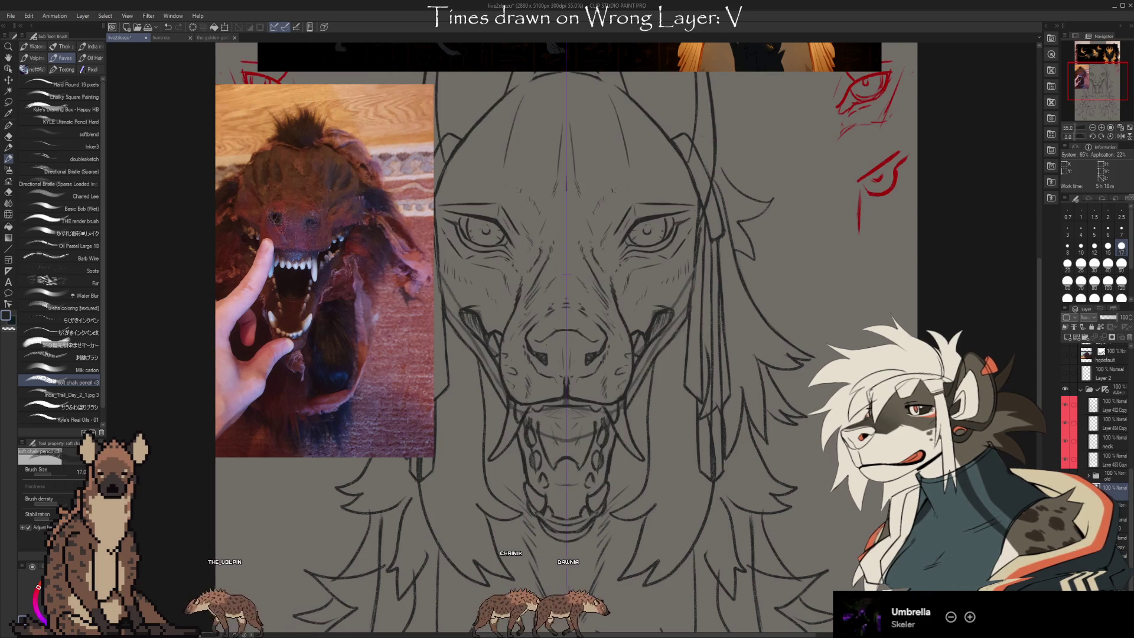
key("e")
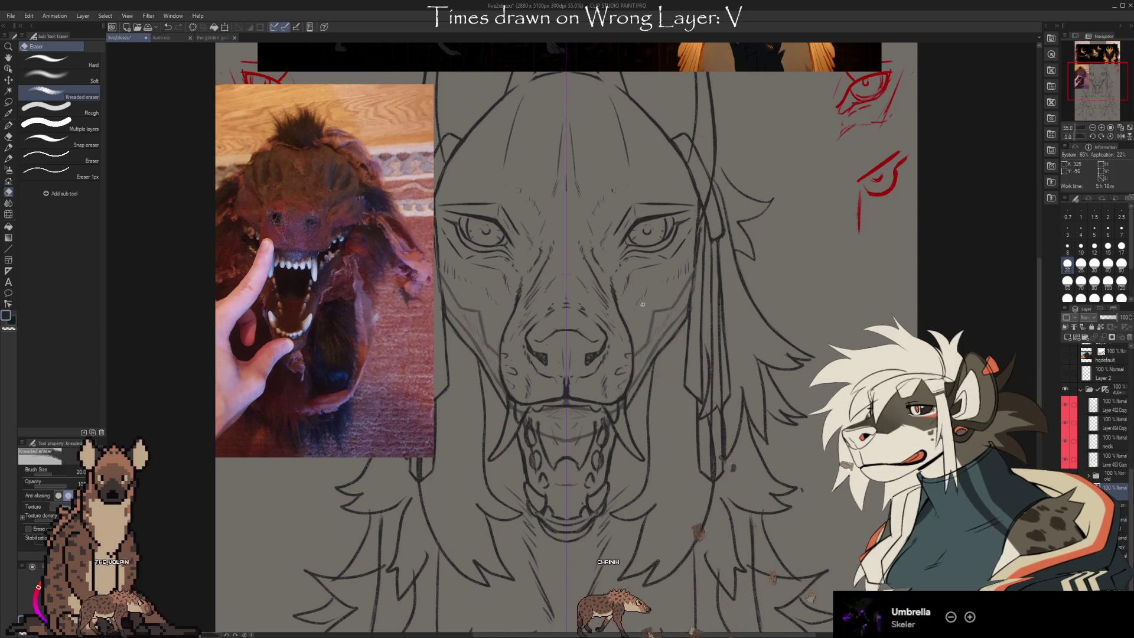
key("b")
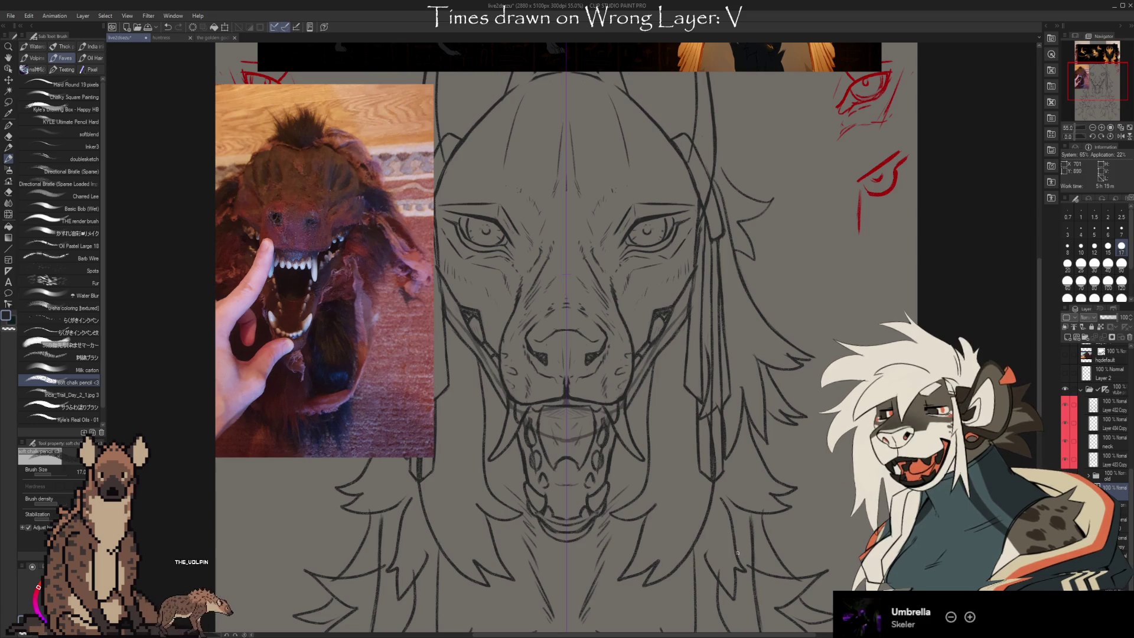
left_click_drag(731, 504, 788, 485)
Hide the top dark golden-winged reference layer so the sketch's ears show clearly.
scroll(695, 438, "down", 3)
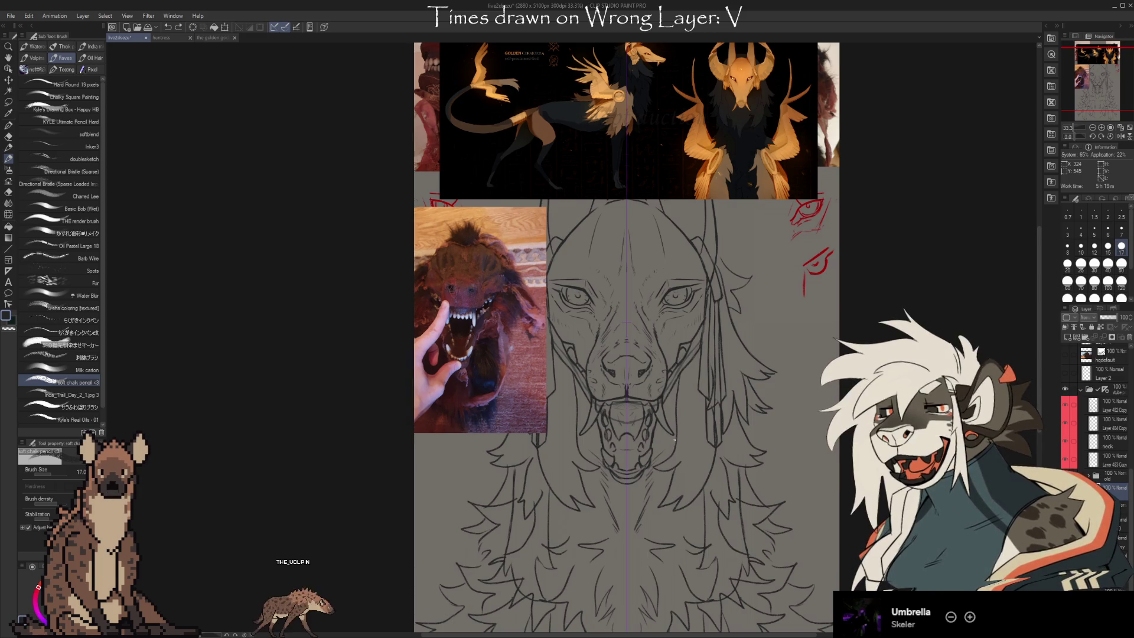
scroll(644, 492, "up", 2)
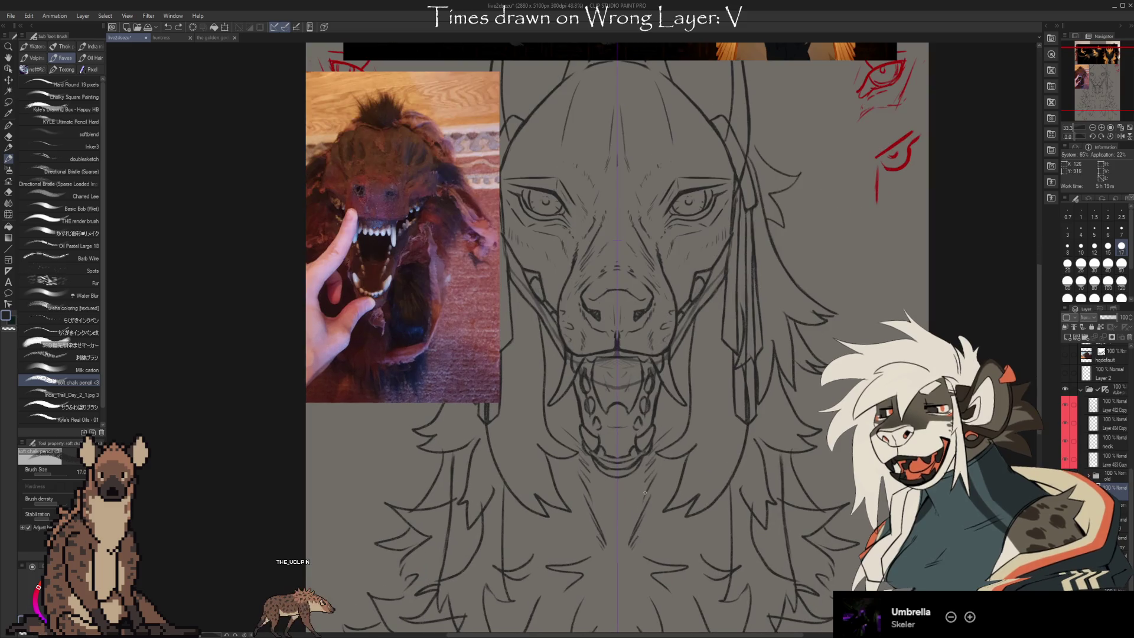
scroll(761, 481, "up", 2)
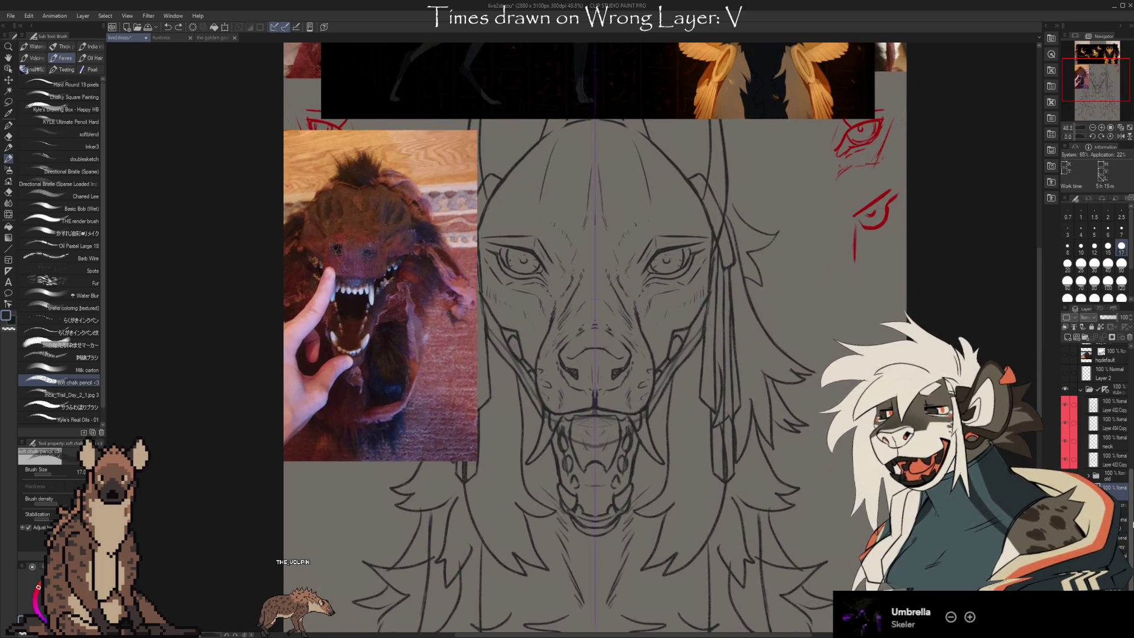
scroll(1116, 425, "down", 5)
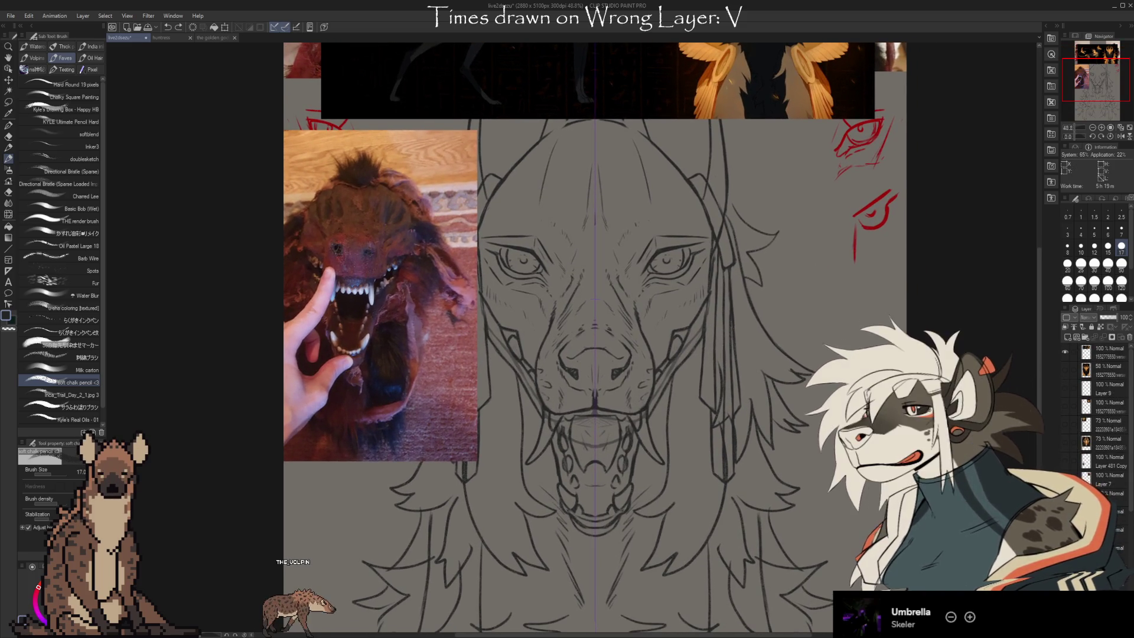
left_click(1065, 352)
scroll(590, 337, "up", 4)
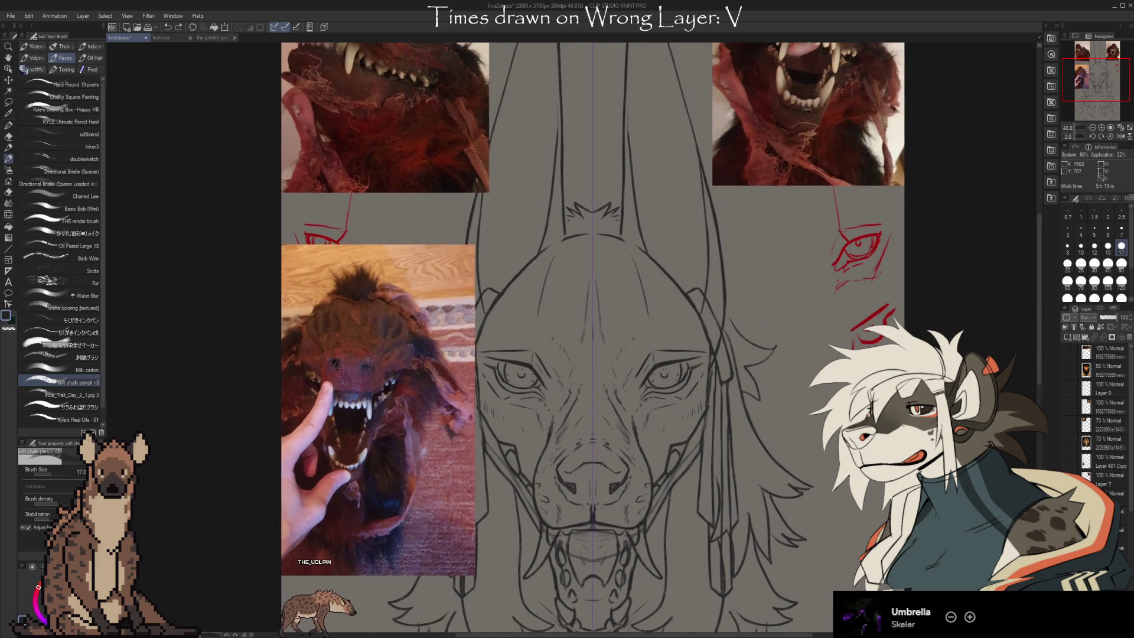
scroll(591, 336, "down", 5)
scroll(590, 337, "down", 3)
scroll(591, 337, "up", 3)
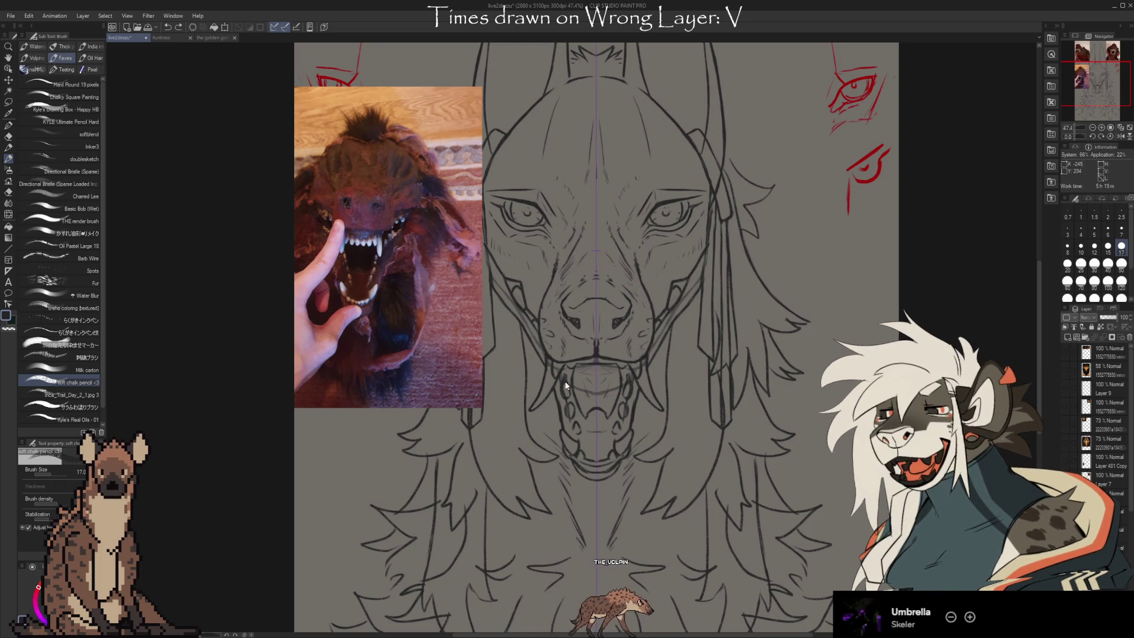
mouse_move(644, 283)
left_mouse_down()
mouse_move(558, 236)
mouse_move(541, 323)
left_mouse_up()
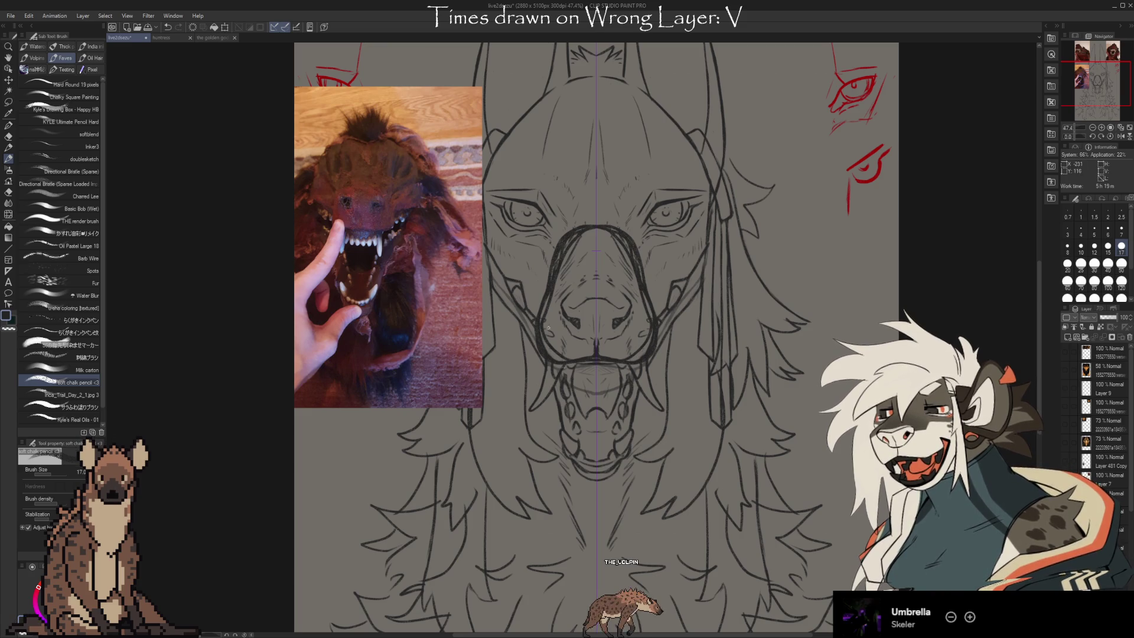
key("ctrl+z")
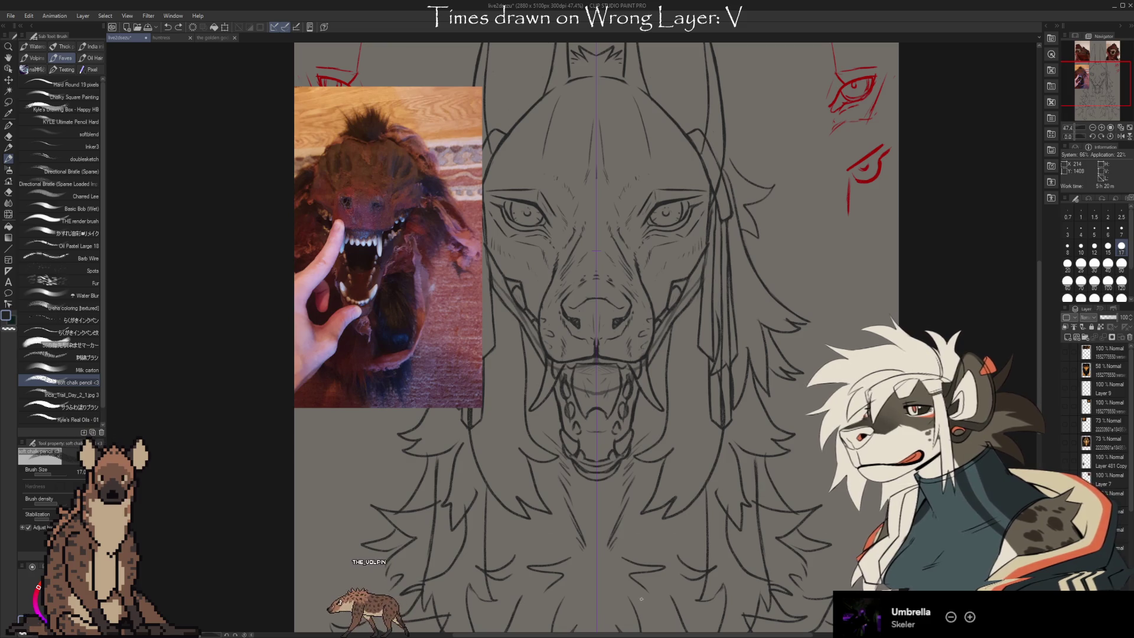
scroll(1110, 511, "down", 5)
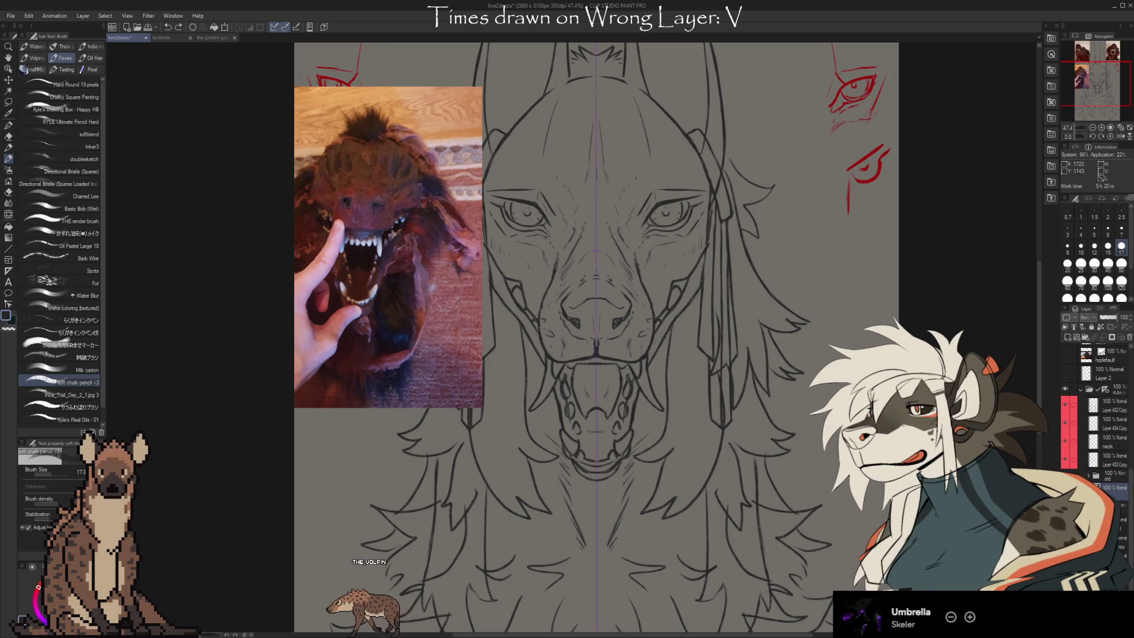
scroll(596, 336, "up", 1)
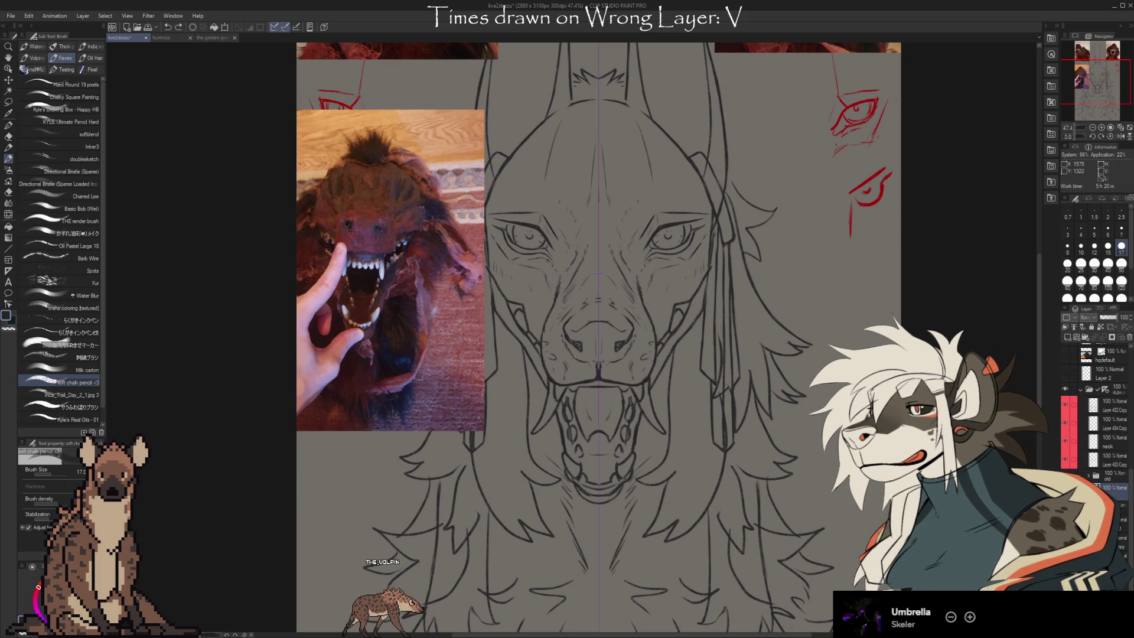
key("e")
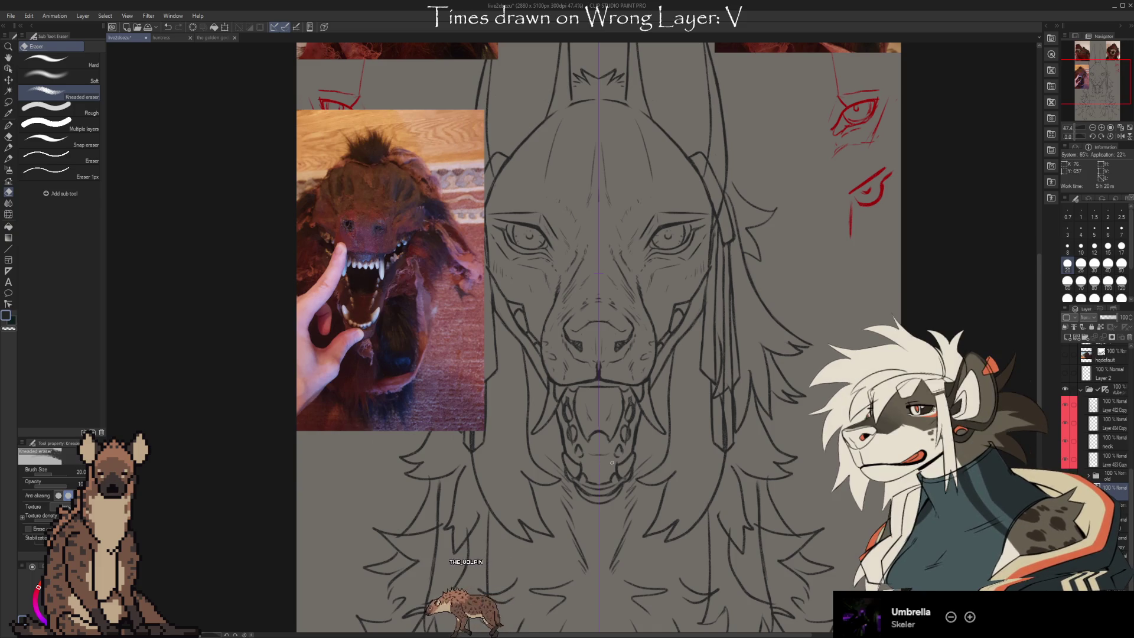
key("b")
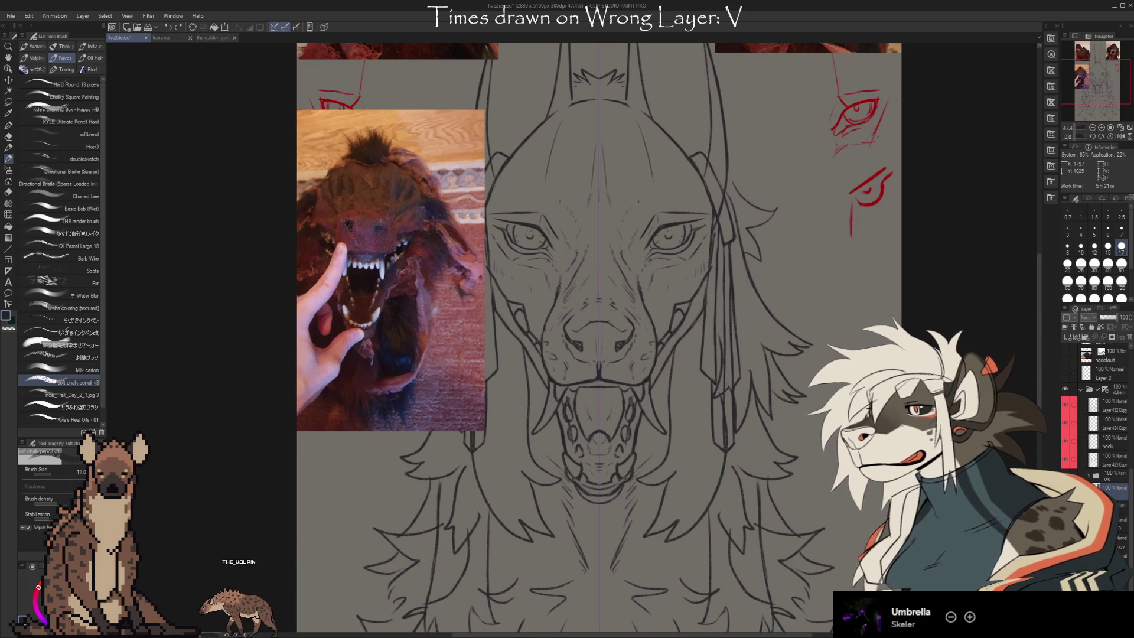
scroll(599, 336, "up", 2)
scroll(605, 336, "down", 2)
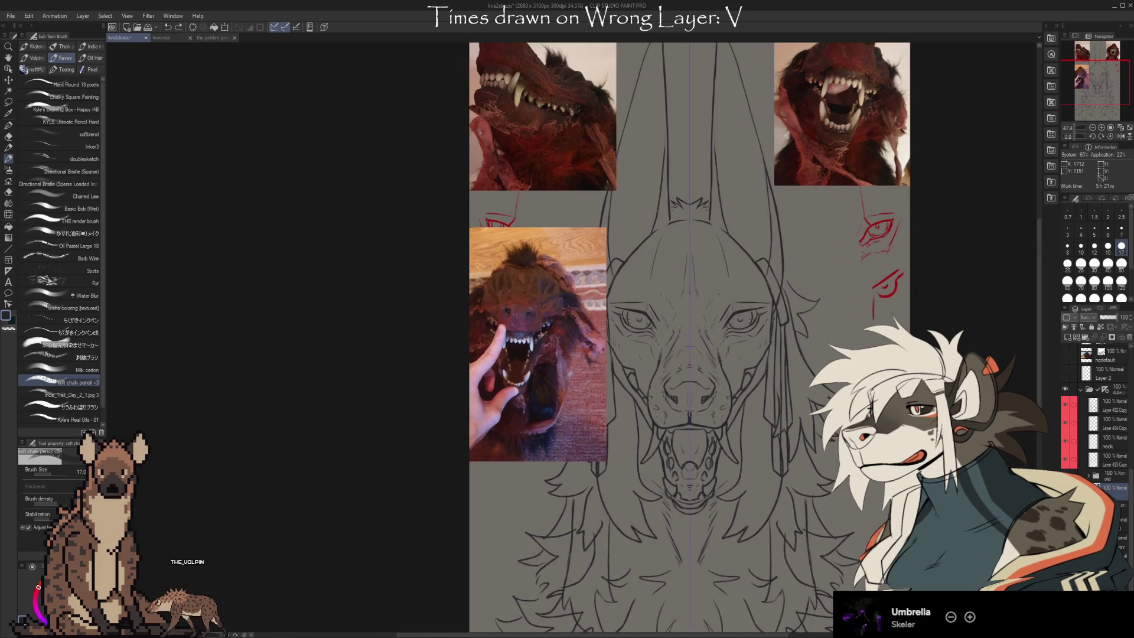
scroll(612, 337, "up", 7)
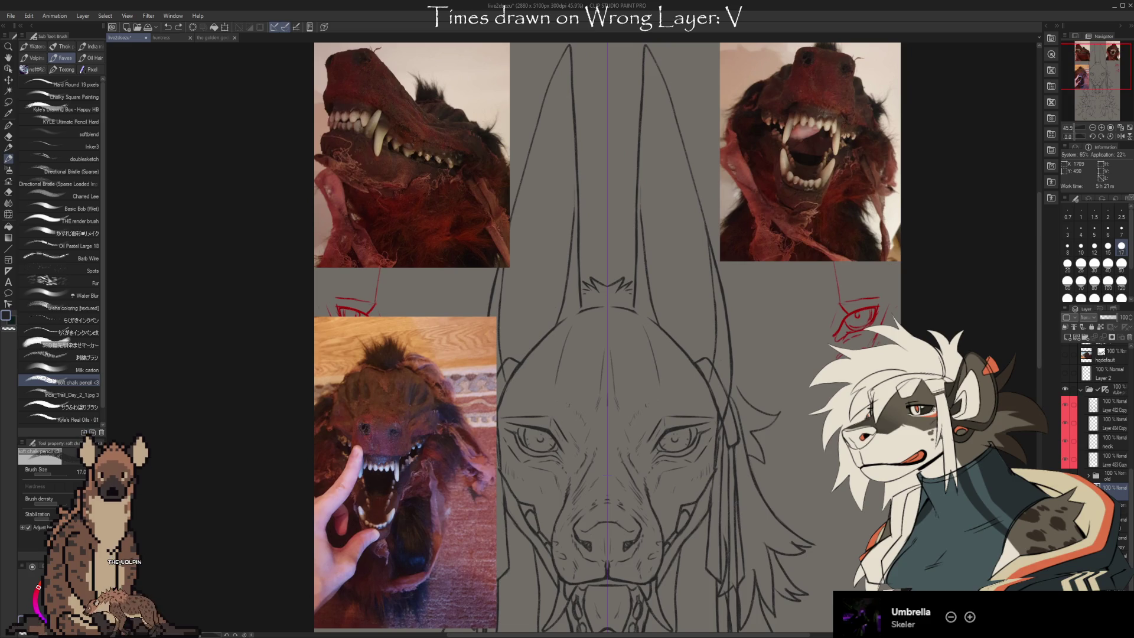
scroll(612, 337, "down", 4)
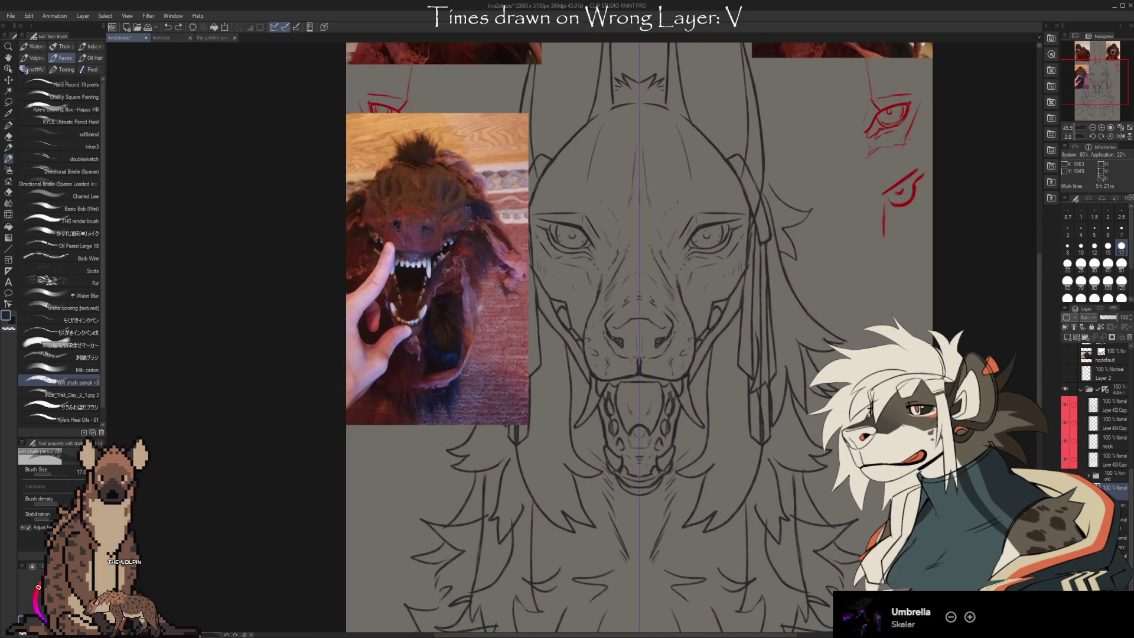
mouse_move(632, 331)
left_mouse_down()
mouse_move(622, 359)
mouse_move(623, 314)
mouse_move(622, 339)
mouse_move(621, 324)
mouse_move(600, 336)
mouse_move(586, 293)
mouse_move(580, 341)
left_mouse_up()
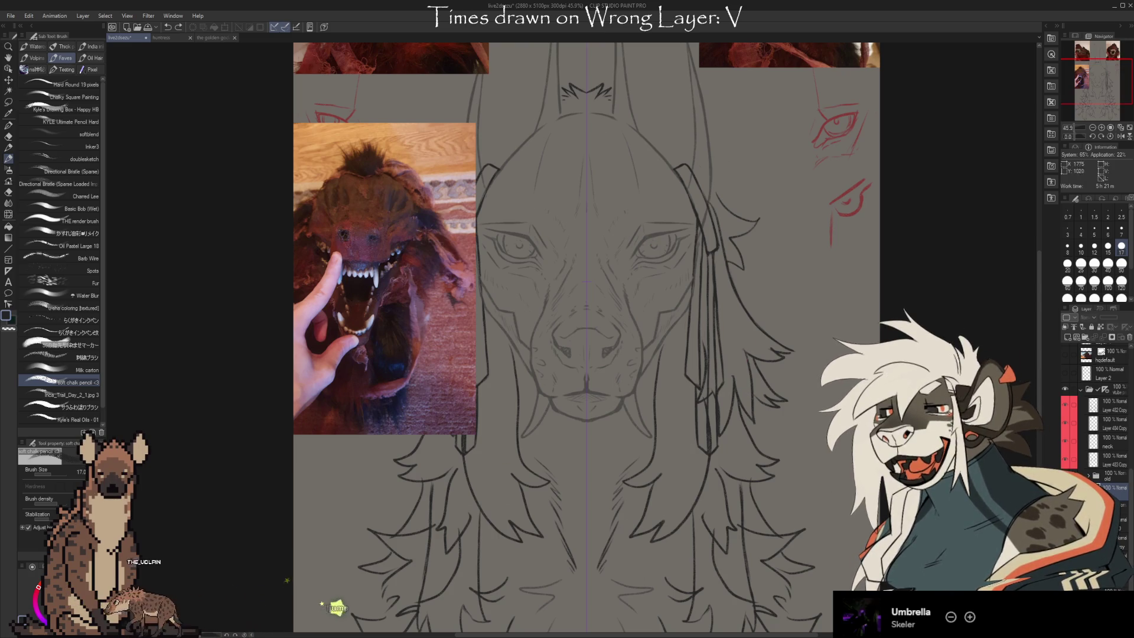
left_click(1106, 485)
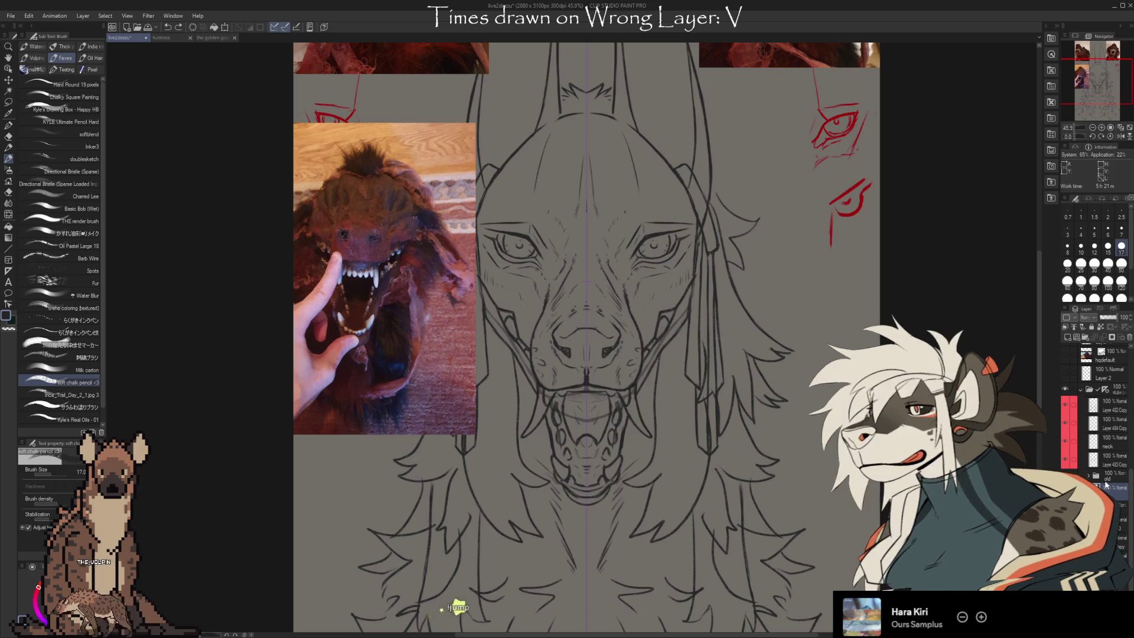